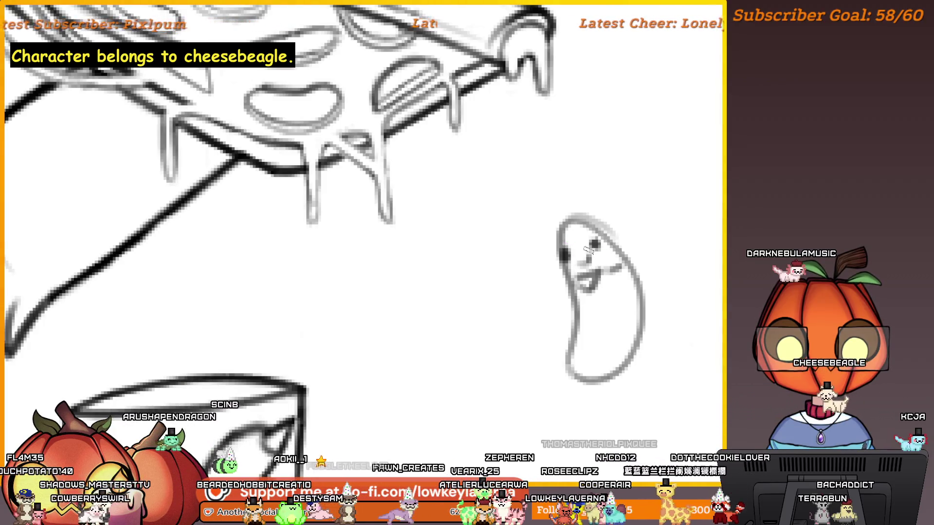
Draw the bean's right and left arms with the pencil, redoing the overly long right arm
mouse_move(612, 307)
mouse_down()
mouse_move(652, 303)
mouse_move(604, 310)
mouse_up()
key(ctrl+z)
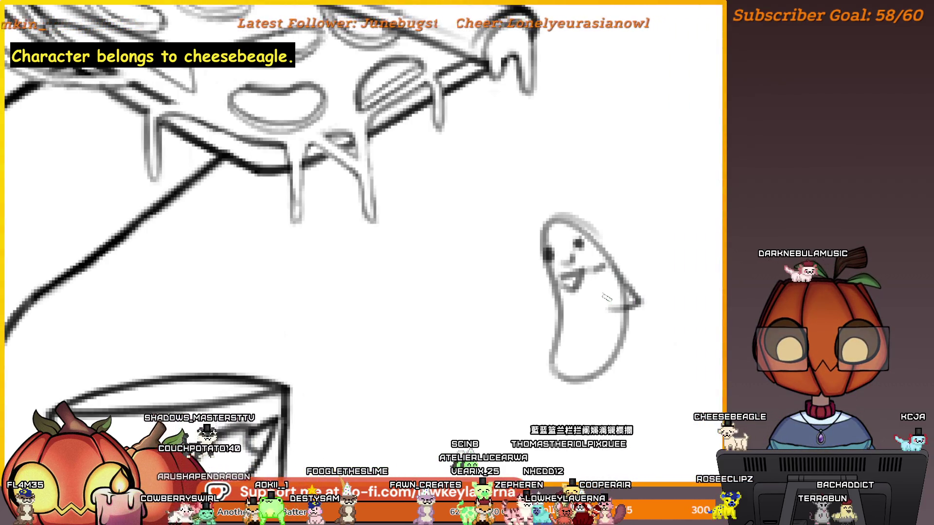
mouse_move(549, 284)
mouse_down()
mouse_move(533, 318)
mouse_move(600, 354)
mouse_move(614, 379)
mouse_up()
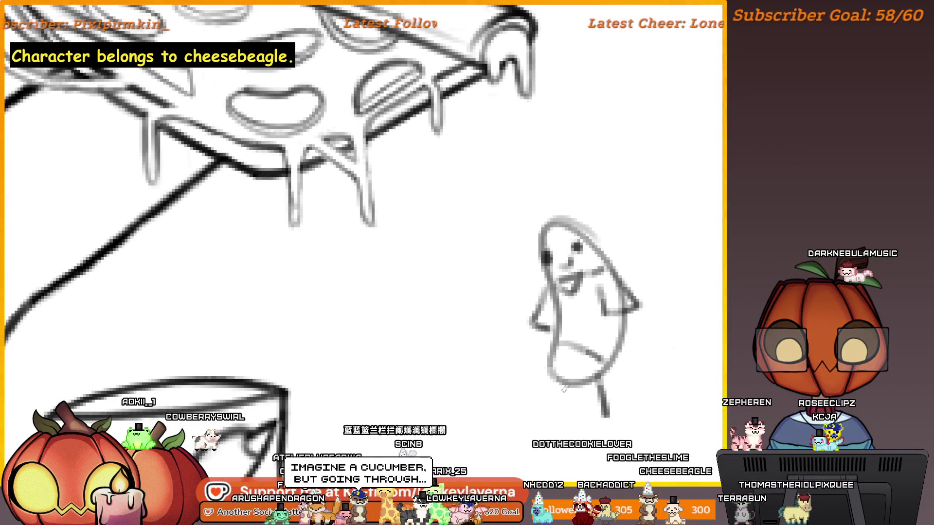
Lasso the bean doodle and mirror it horizontally with the transform tool
mouse_move(639, 306)
mouse_down()
mouse_move(660, 292)
mouse_move(621, 269)
mouse_up()
mouse_move(587, 163)
mouse_down()
mouse_move(573, 434)
mouse_move(610, 214)
mouse_up()
key(ctrl+t)
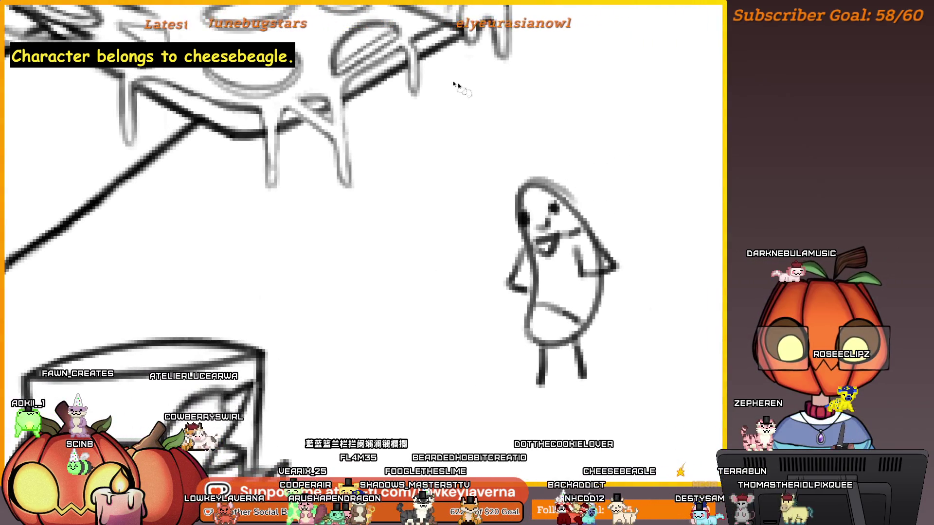
right_click(571, 260)
click(639, 349)
Move the mirrored bean copy to the left of the original and commit it
mouse_move(574, 309)
mouse_down()
mouse_move(444, 327)
mouse_move(475, 298)
mouse_move(469, 324)
mouse_up()
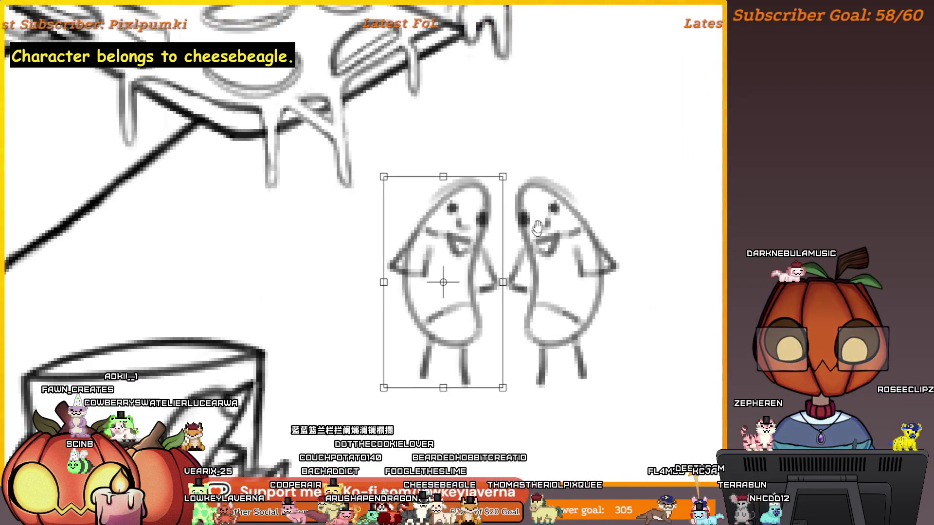
key(Return)
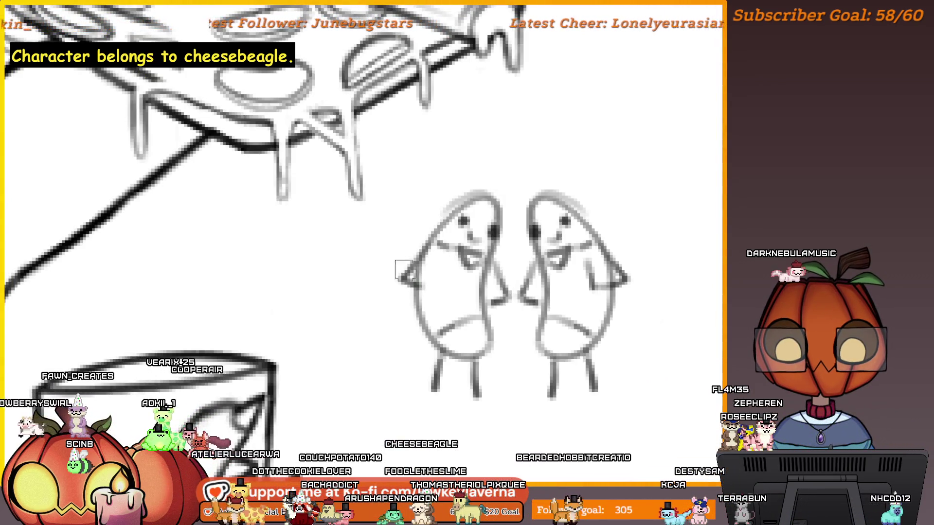
scroll(492, 185, up, 1)
scroll(506, 320, up, 1)
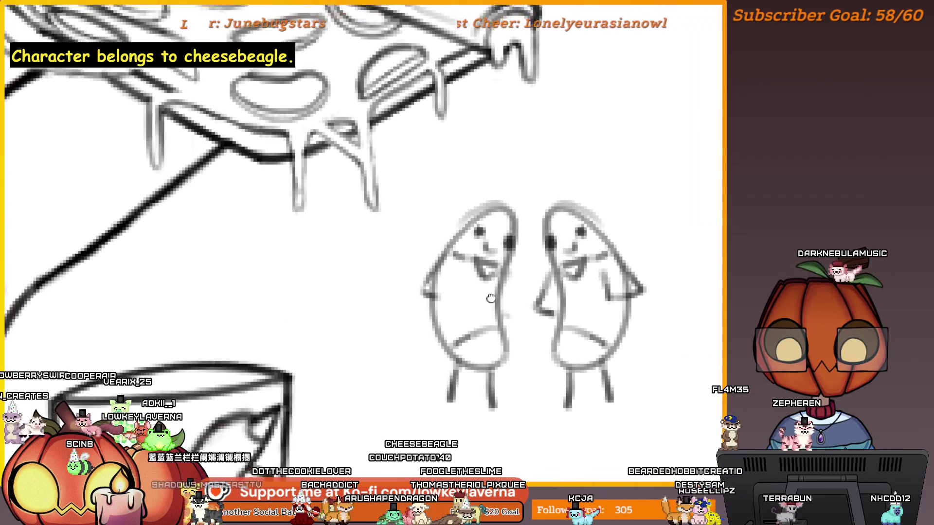
Erase the left bean's mouth and arm and draw a veil curving down from its head
mouse_move(496, 279)
mouse_down()
mouse_move(471, 288)
mouse_move(467, 277)
mouse_move(427, 311)
mouse_up()
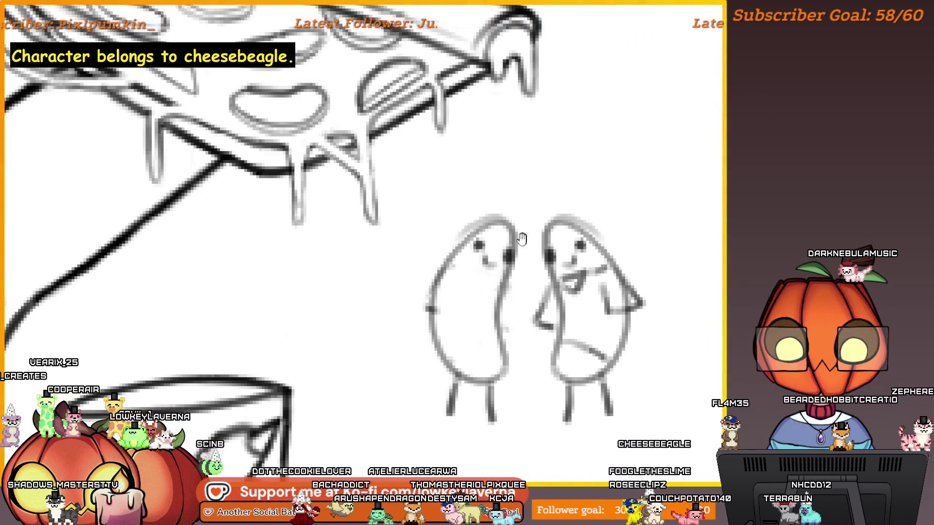
mouse_move(479, 214)
mouse_down()
mouse_move(417, 271)
mouse_move(496, 291)
mouse_up()
drag(444, 305, 435, 298)
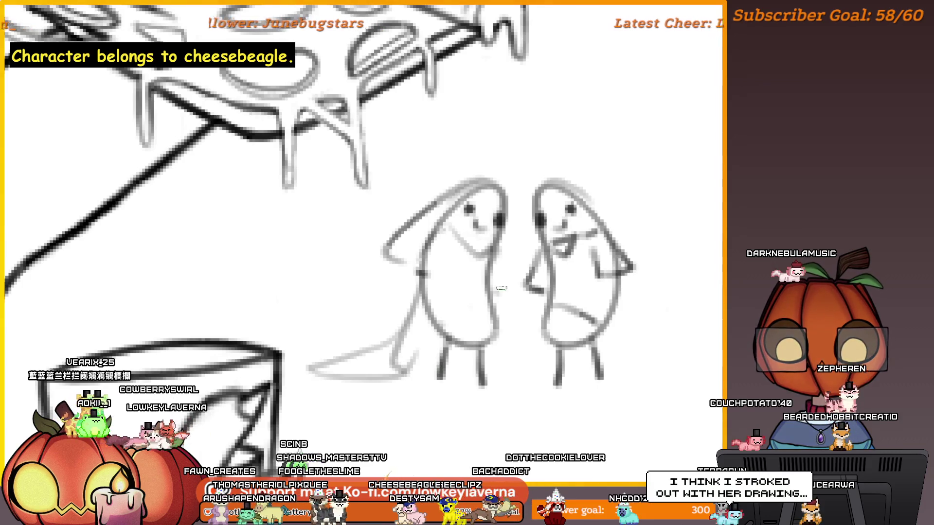
Try and undo trial strokes at the bottom of the left bean
drag(525, 374, 408, 338)
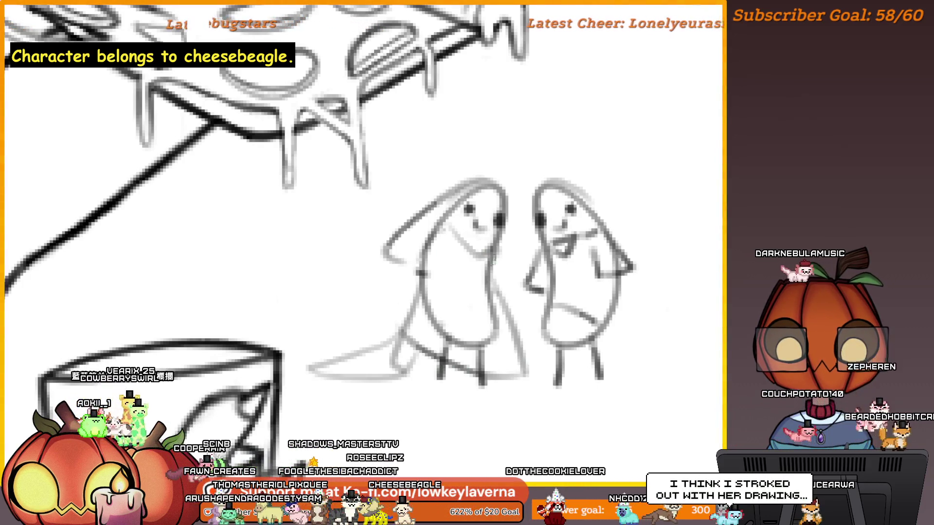
key(ctrl+z)
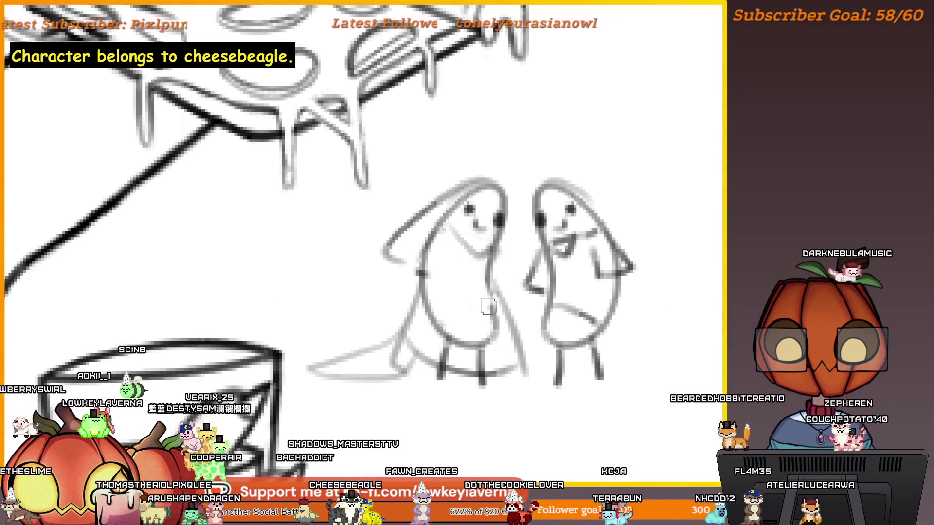
drag(440, 323, 484, 345)
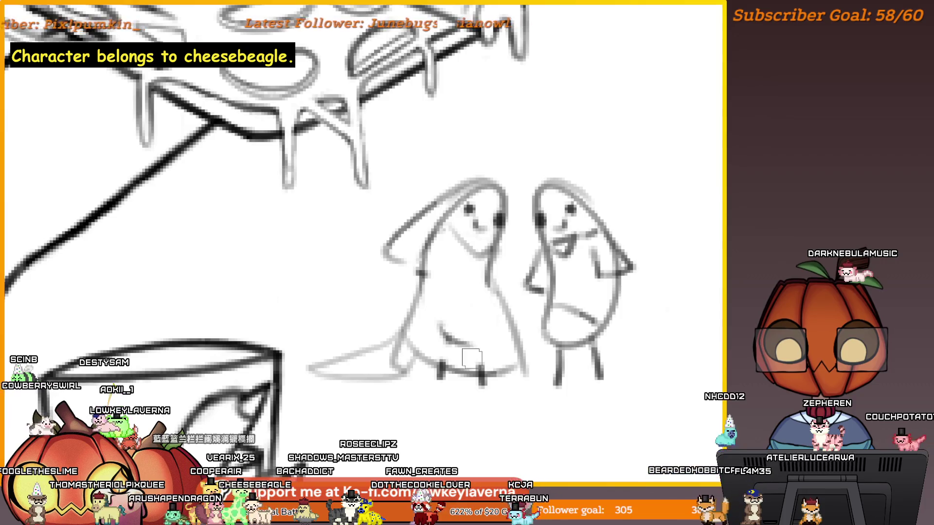
key(ctrl+z)
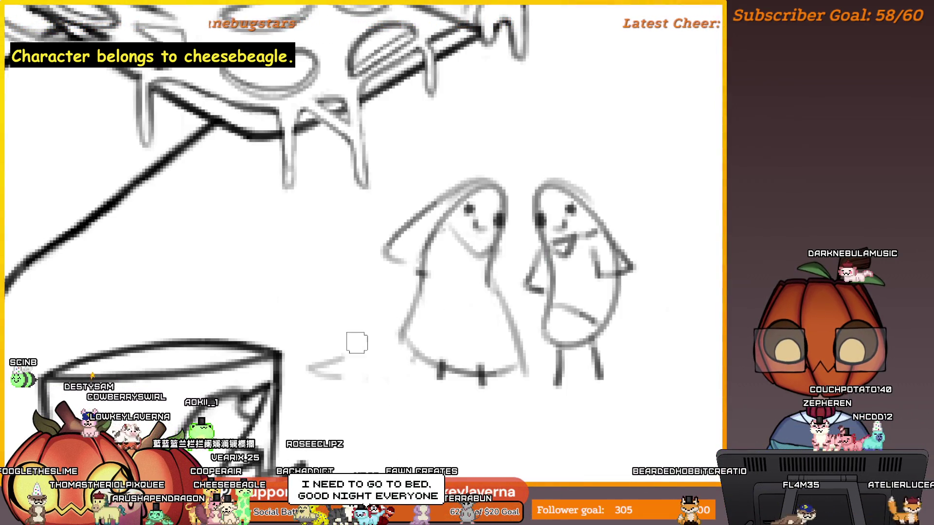
key(ctrl+z)
Flip the canvas view and draw a long veil train trailing behind the bride
key(m)
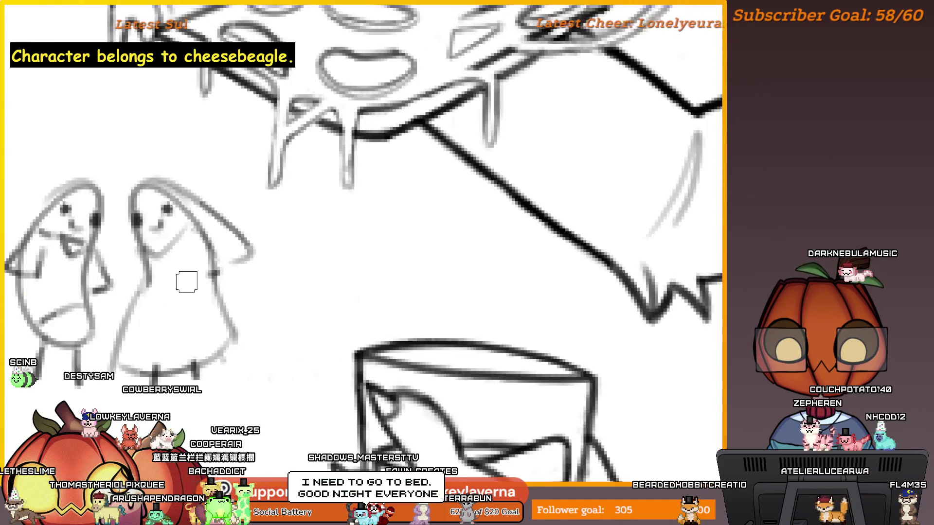
scroll(448, 281, up, 3)
drag(464, 225, 487, 174)
mouse_move(554, 300)
mouse_down()
mouse_move(622, 348)
mouse_move(491, 360)
mouse_up()
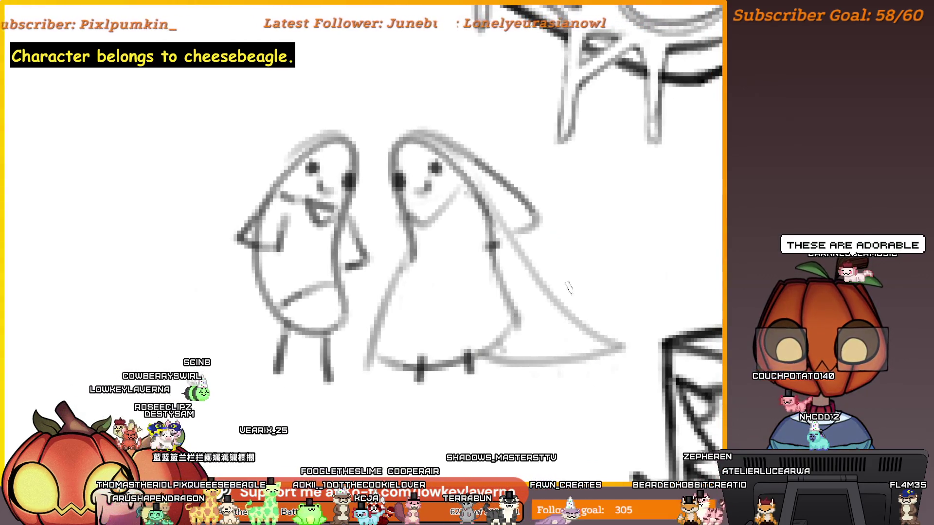
mouse_move(585, 248)
mouse_down()
mouse_move(606, 288)
mouse_move(652, 310)
mouse_up()
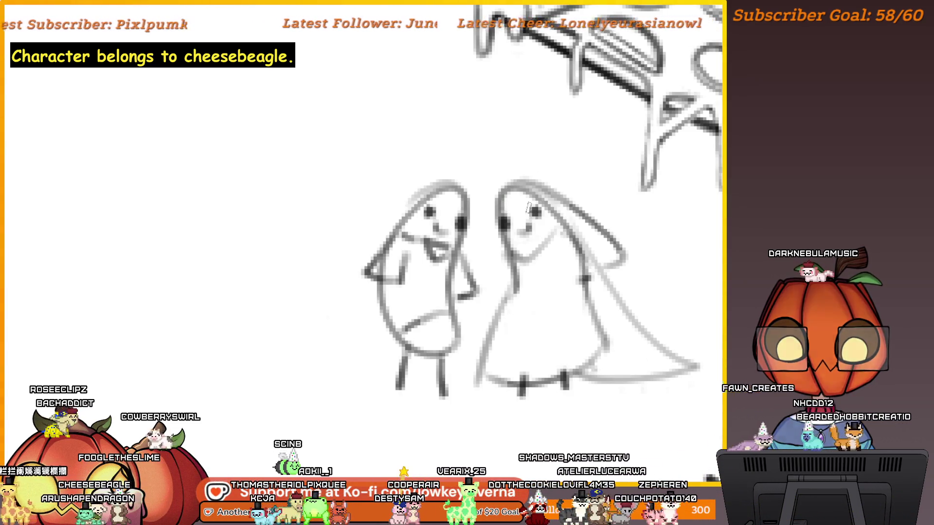
drag(665, 340, 607, 355)
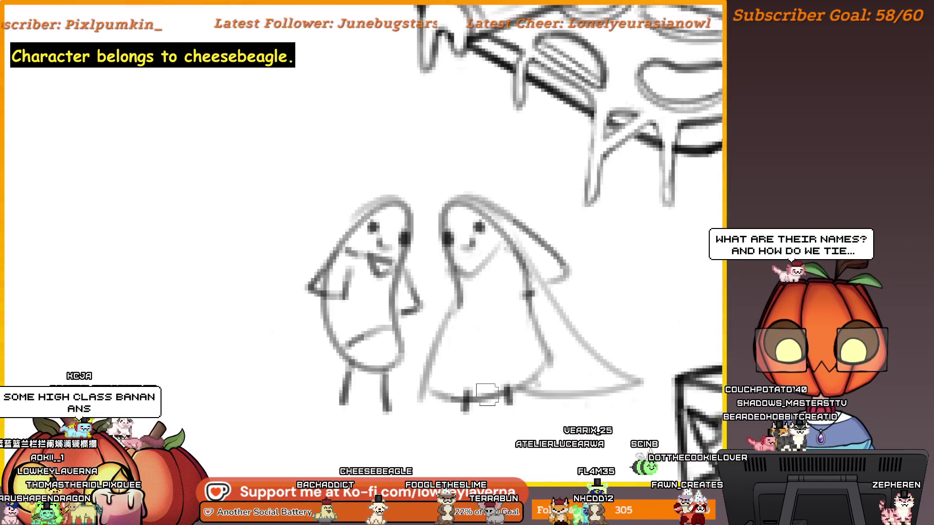
Erase the veil train's trailing tip with a large eraser
key(e)
scroll(625, 334, down, 2)
mouse_move(611, 354)
mouse_down()
mouse_move(611, 365)
mouse_move(559, 381)
mouse_move(559, 261)
mouse_move(367, 302)
mouse_up()
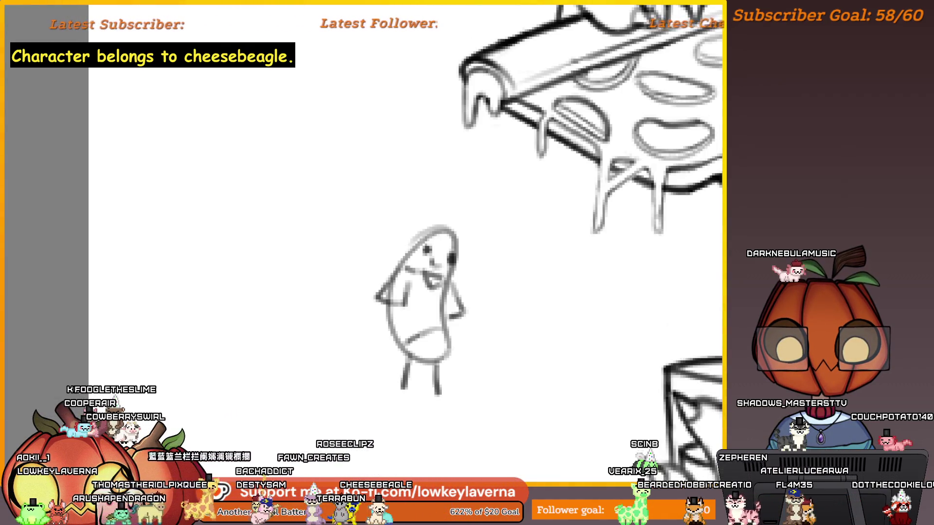
Hide the bean sketches and paint the white gap near the drips brown
key(Delete)
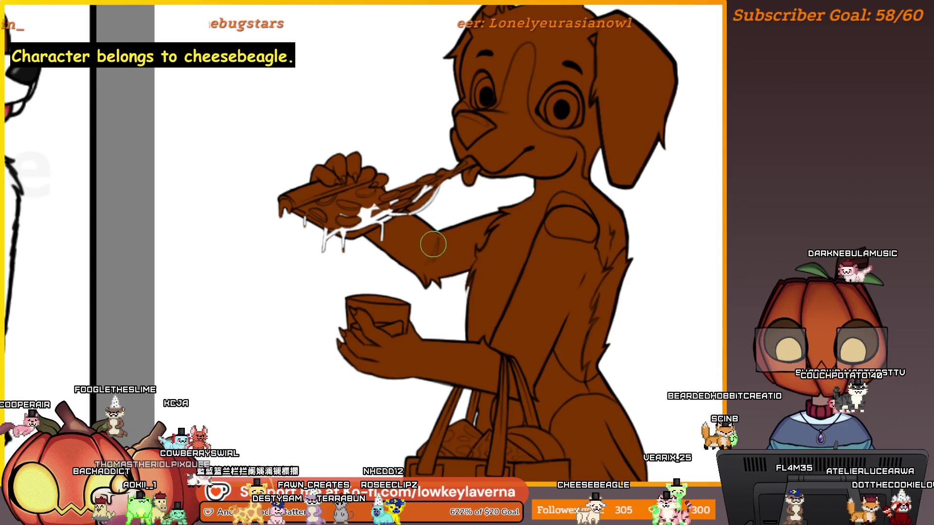
click(379, 204)
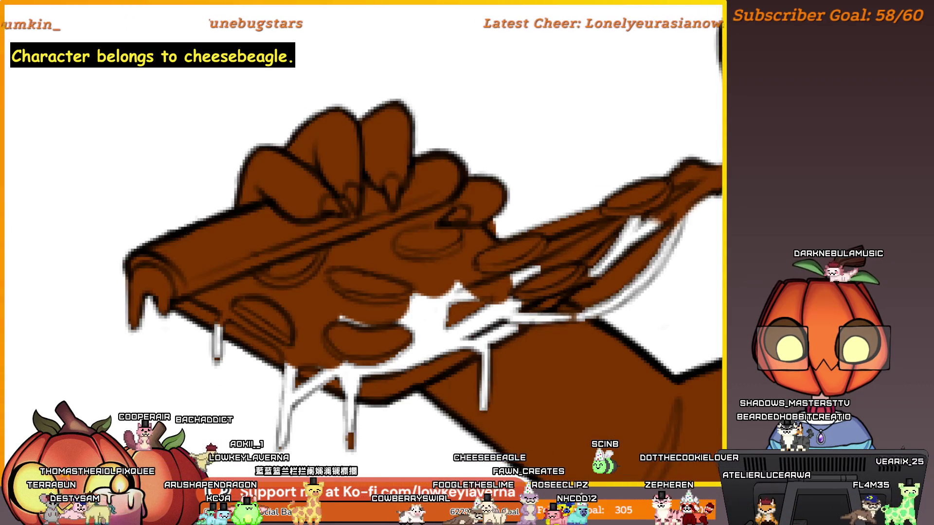
mouse_move(448, 323)
mouse_down()
mouse_move(496, 317)
mouse_move(466, 297)
mouse_move(411, 334)
mouse_move(356, 277)
mouse_up()
Paint over the white streak along the arm and cheese with a larger brush
key(bracketright)
key(m)
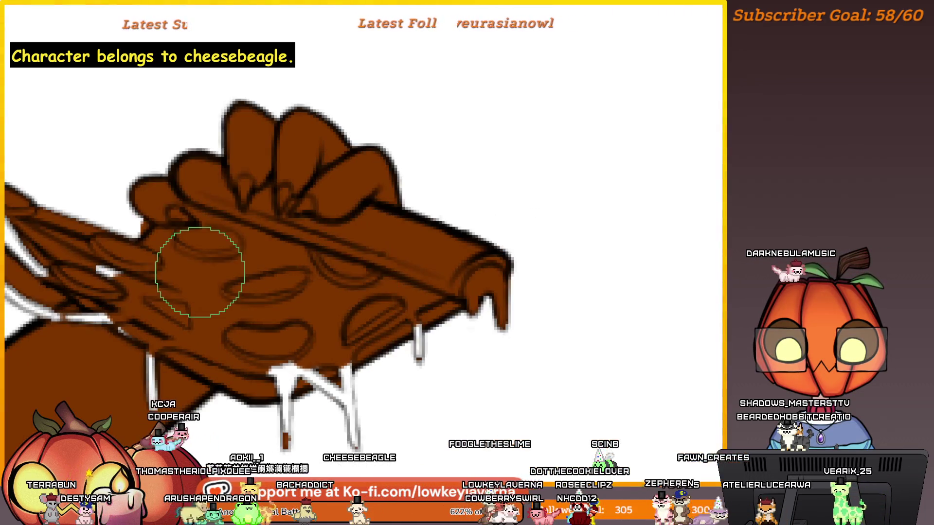
key(m)
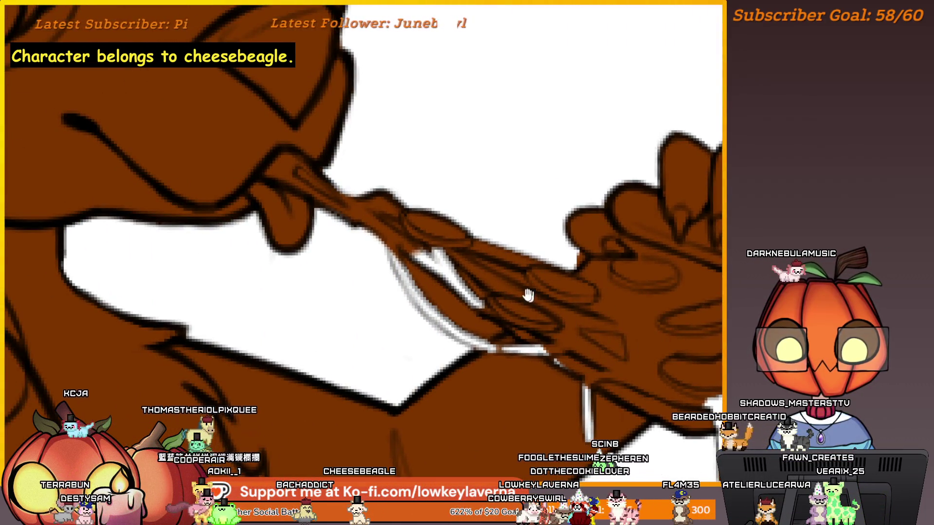
drag(528, 296, 554, 330)
mouse_move(450, 277)
mouse_down()
mouse_move(444, 273)
mouse_move(559, 358)
mouse_up()
Paint brown along the lower edge of the arm holding the pizza
key(bracketright)
key(bracketright)
key(bracketright)
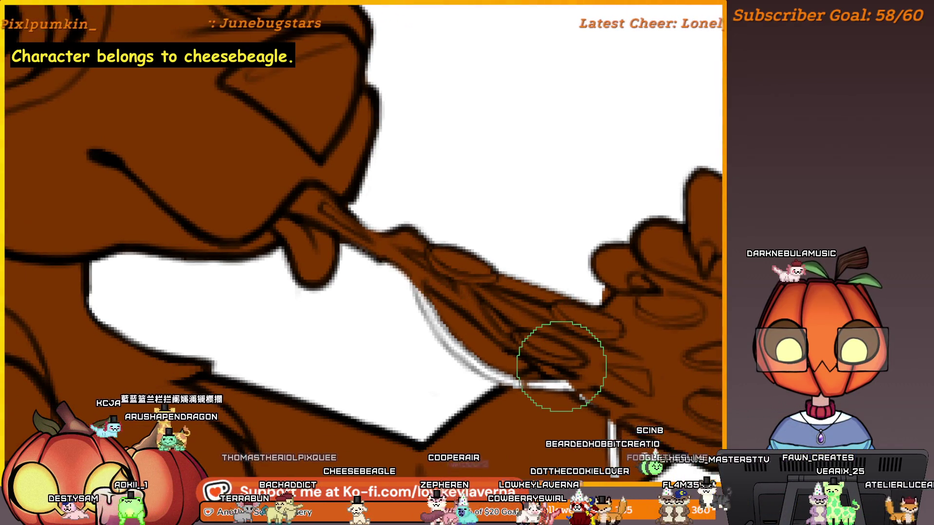
key(m)
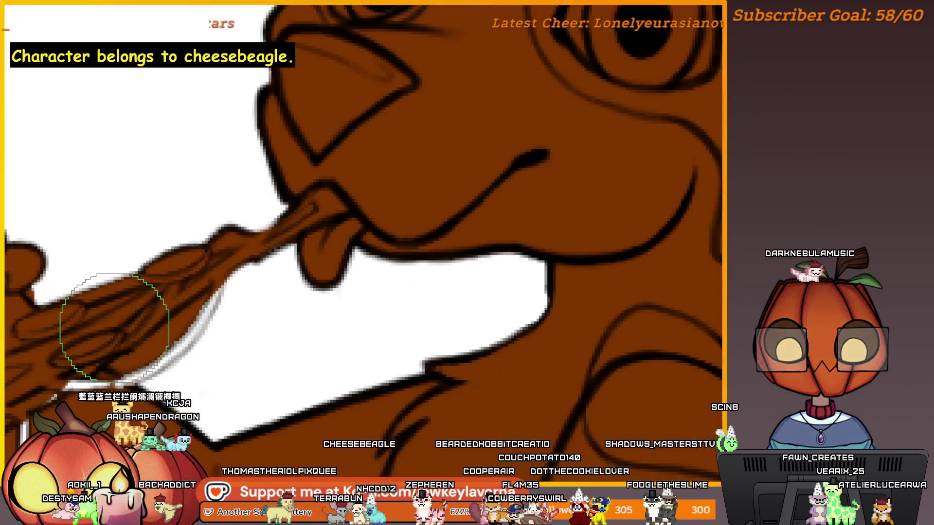
drag(288, 358, 657, 302)
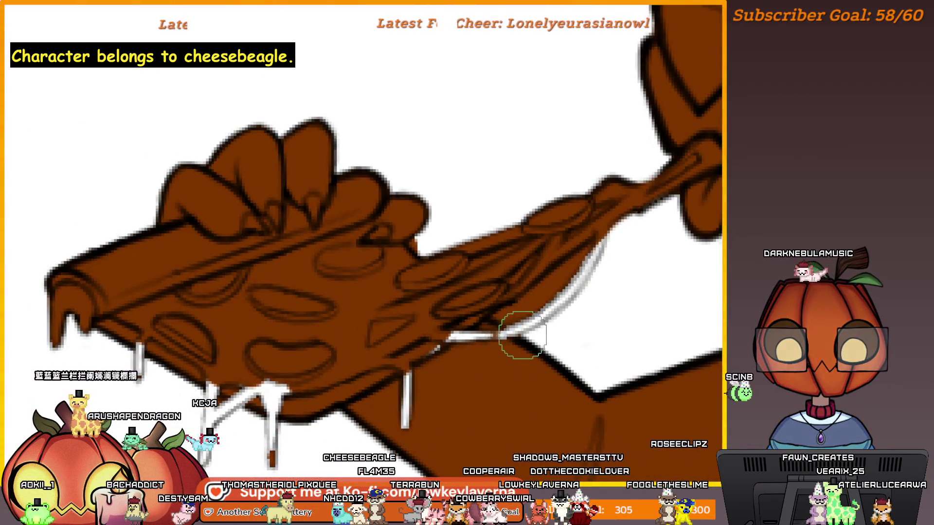
scroll(522, 335, up, 2)
drag(554, 339, 625, 330)
scroll(564, 316, down, 3)
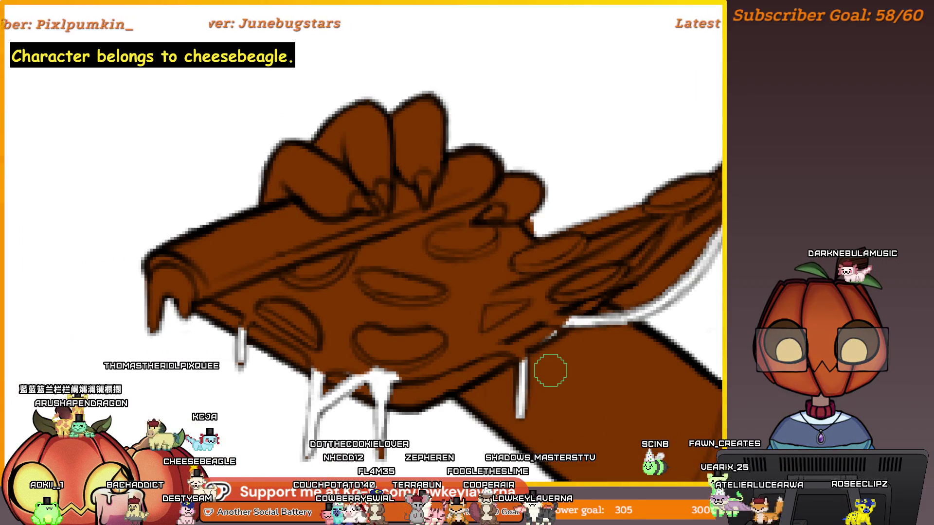
Touch up the pizza's right edge in brown, then lasso a sliver near the crust
key([)
key([)
key([)
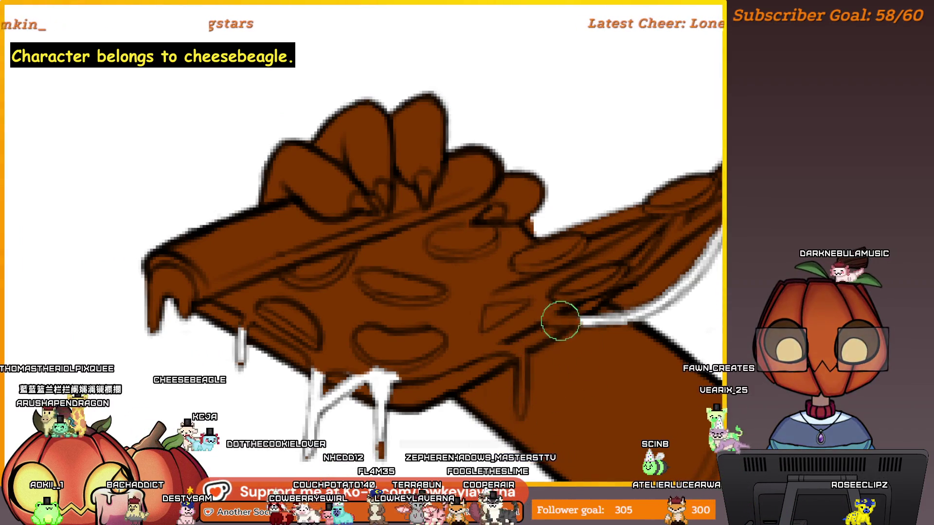
drag(560, 321, 504, 377)
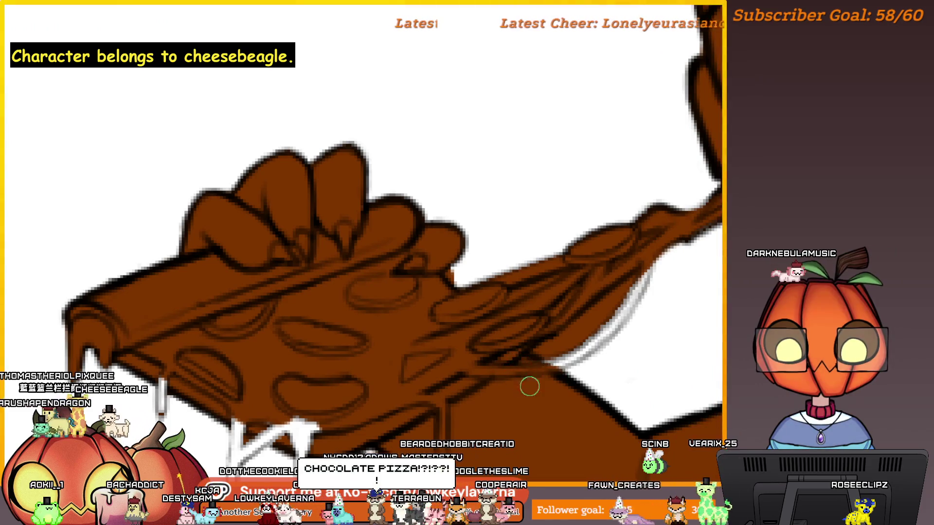
scroll(559, 365, up, 3)
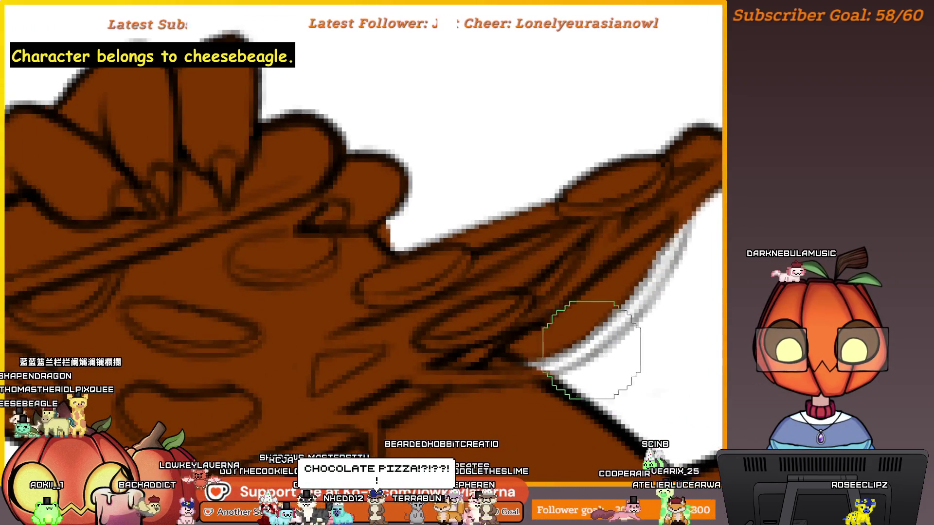
drag(591, 350, 646, 261)
key([)
key([)
key([)
mouse_move(698, 175)
mouse_down()
mouse_move(696, 208)
mouse_move(654, 279)
mouse_move(506, 359)
mouse_up()
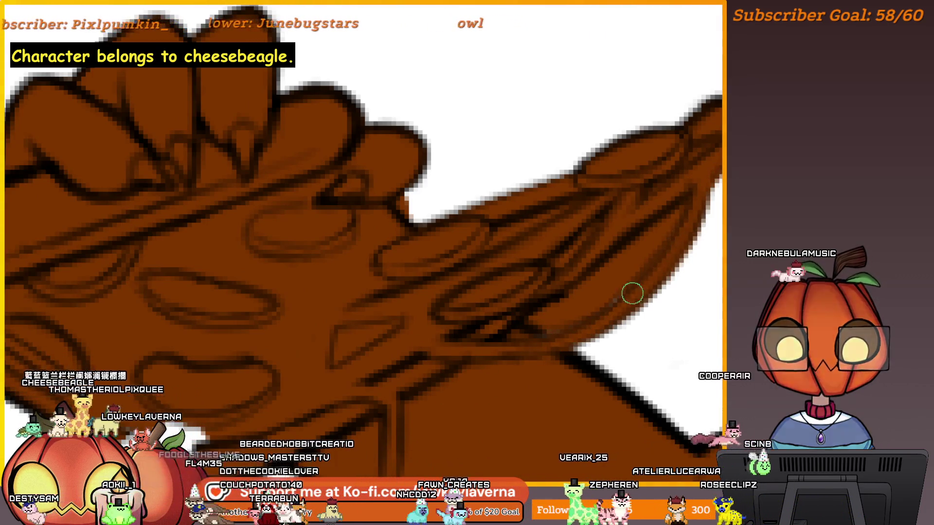
key(])
key(])
key(])
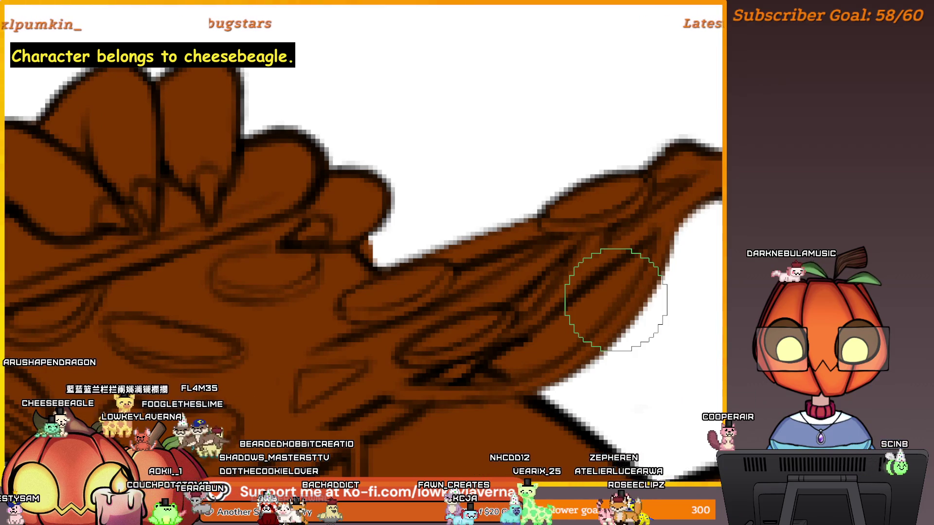
mouse_move(615, 300)
mouse_down()
mouse_move(677, 334)
mouse_move(653, 334)
mouse_move(591, 304)
mouse_up()
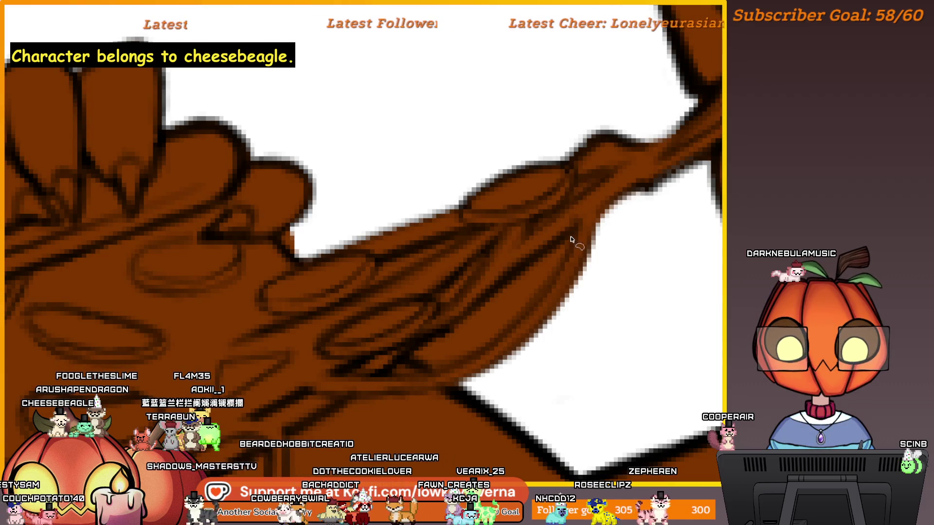
mouse_move(463, 362)
mouse_down()
mouse_move(418, 369)
mouse_move(412, 353)
mouse_up()
Clear the selected sliver between the cheese strands and deselect it
key(Delete)
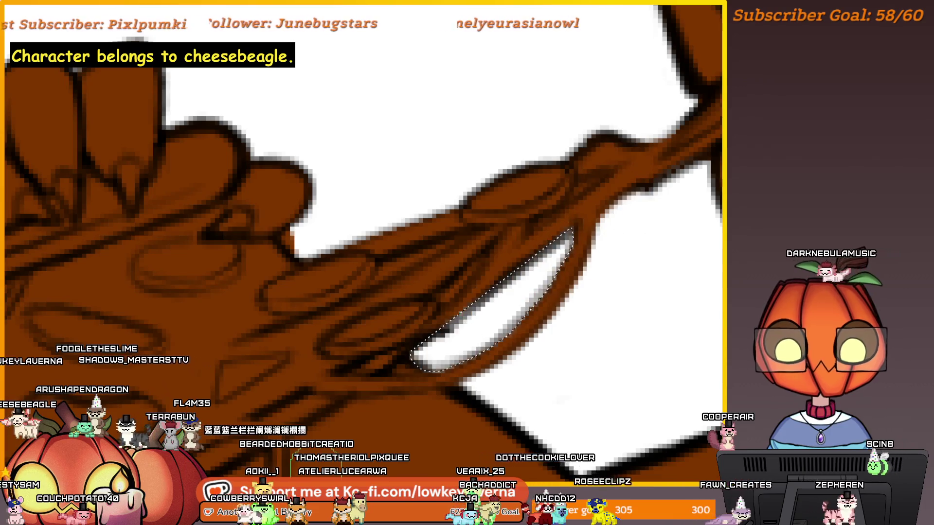
key(ctrl+d)
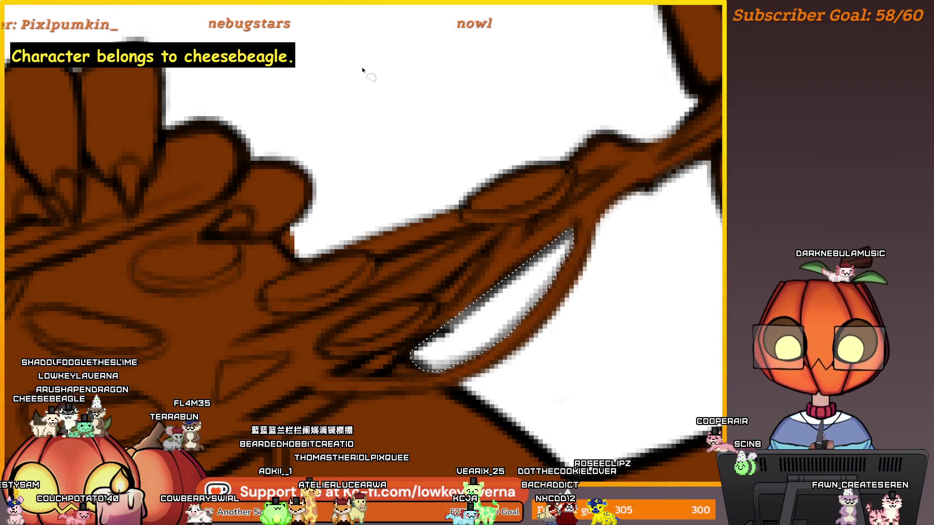
key(b)
mouse_move(474, 239)
mouse_down()
mouse_move(459, 309)
mouse_move(567, 302)
mouse_move(483, 359)
mouse_move(459, 348)
mouse_up()
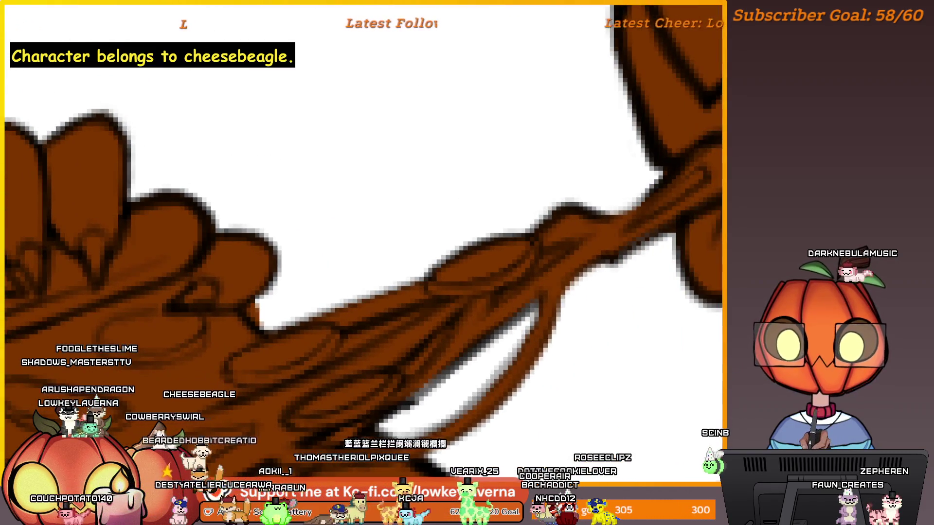
Outline the next gap between the strands and paint it white
drag(471, 329, 559, 259)
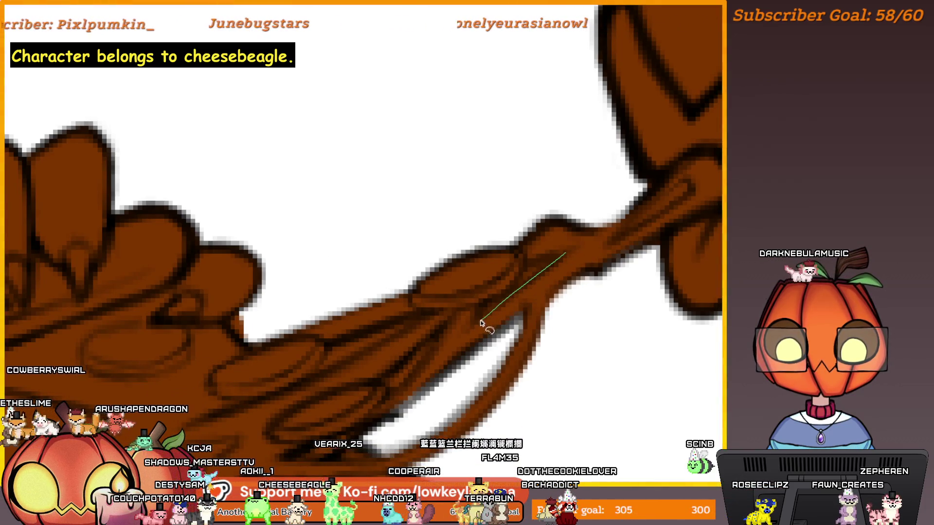
drag(531, 267, 531, 268)
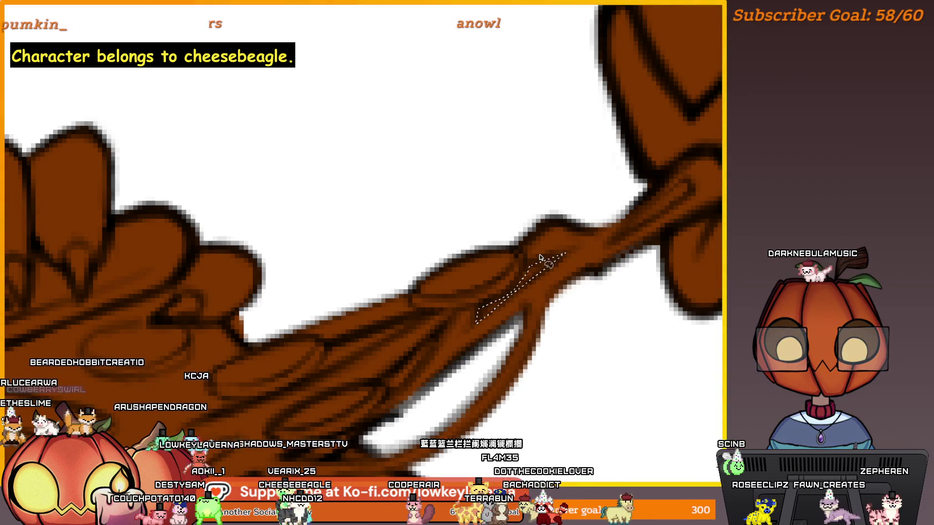
key(b)
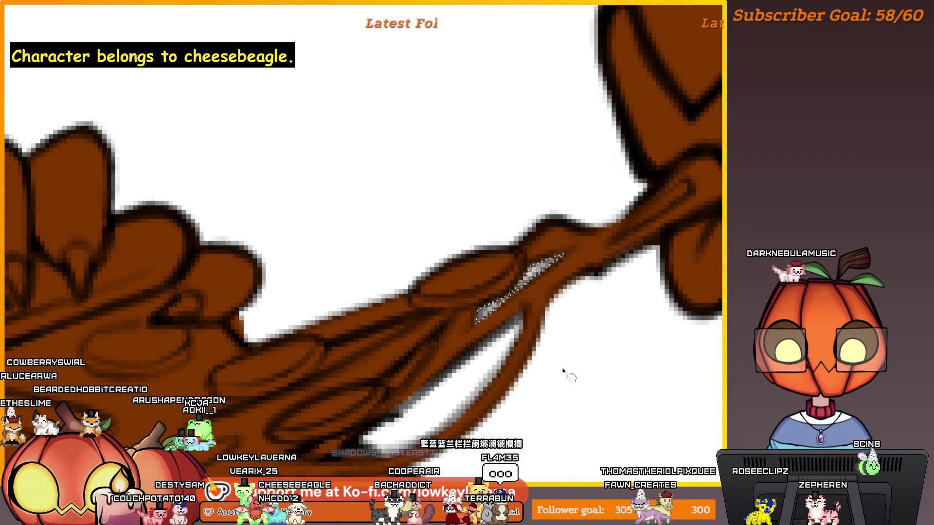
drag(416, 396, 574, 323)
drag(604, 291, 579, 347)
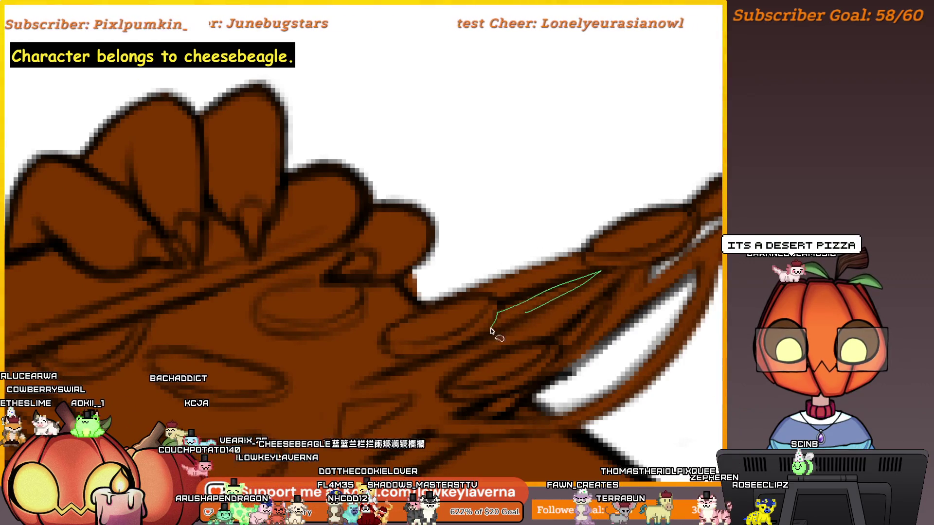
drag(621, 255, 491, 331)
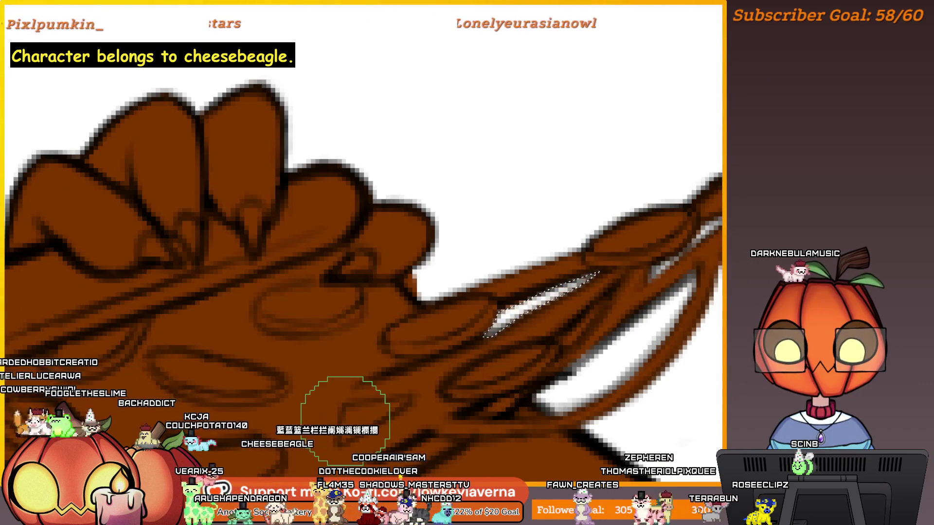
Paint brown over the white spot near the drip
scroll(455, 390, up, 3)
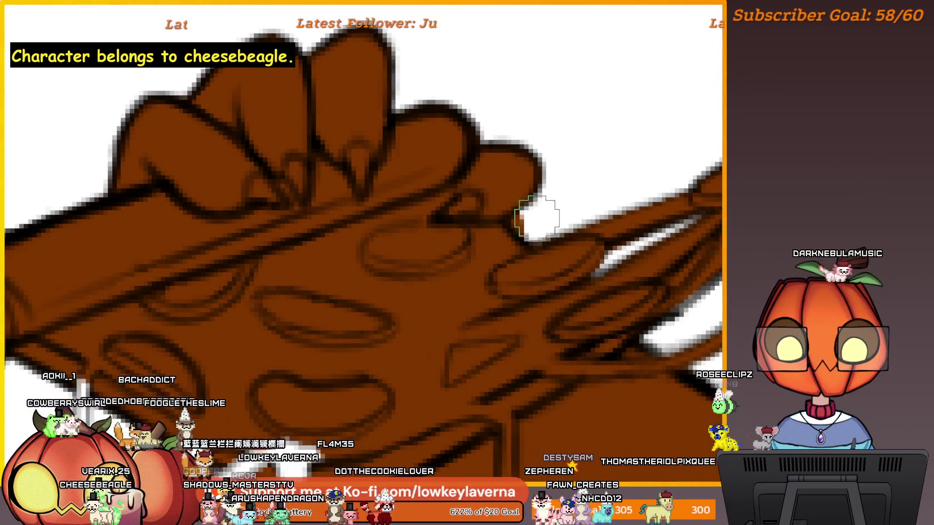
scroll(524, 224, down, 3)
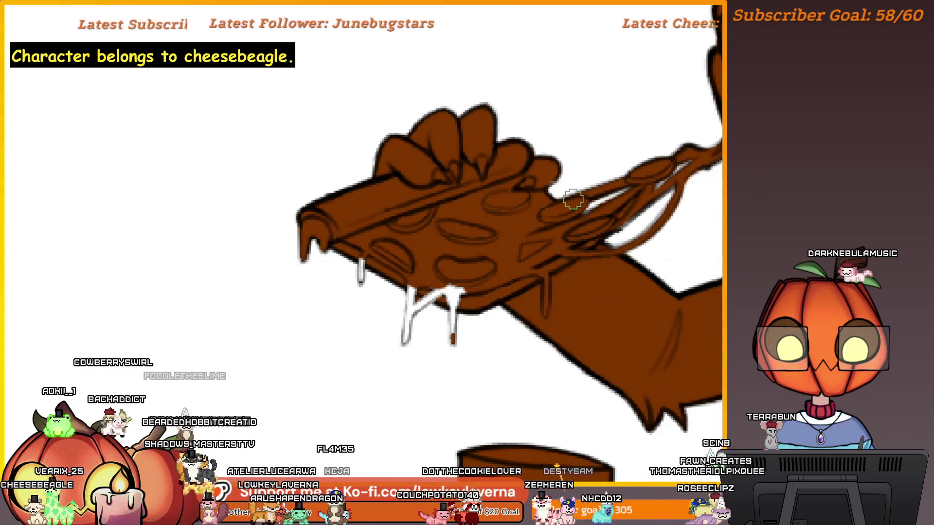
drag(556, 188, 522, 224)
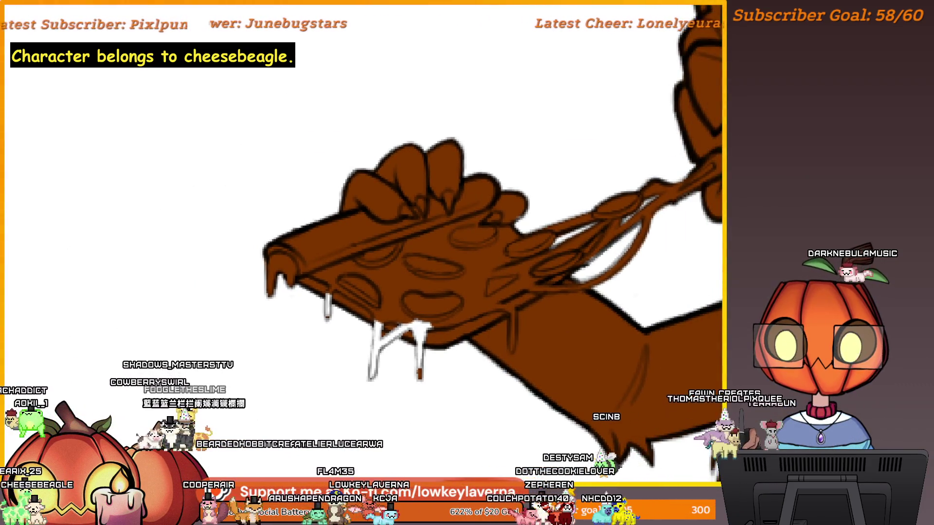
scroll(506, 225, up, 5)
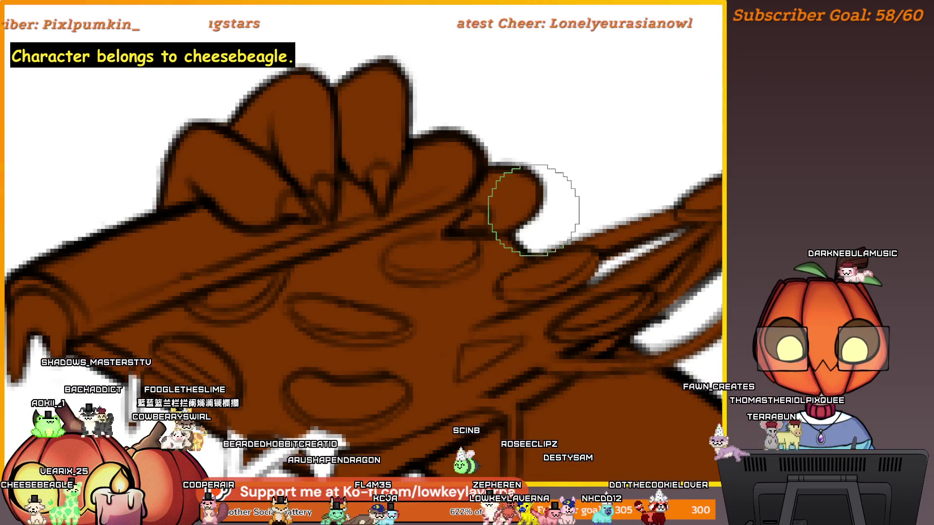
scroll(530, 209, down, 4)
scroll(519, 264, up, 4)
scroll(520, 264, left, 3)
scroll(520, 264, down, 1)
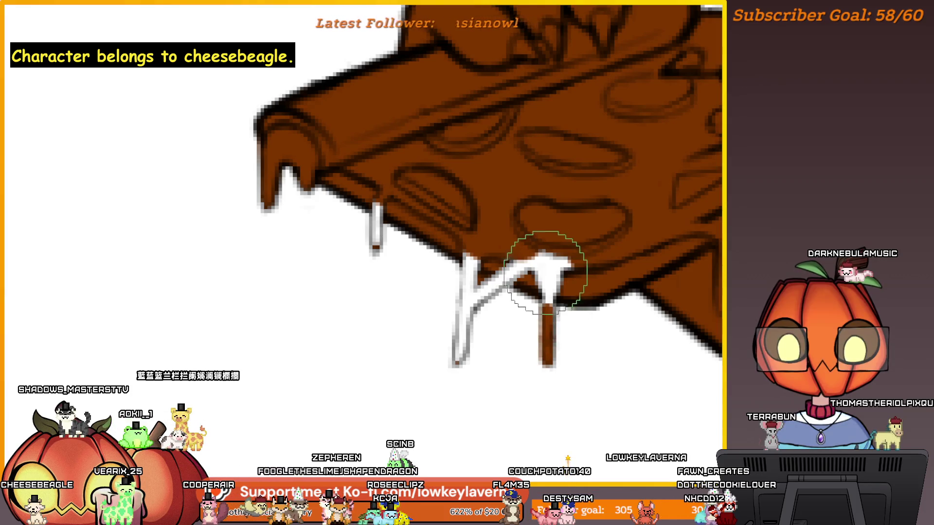
drag(565, 285, 565, 264)
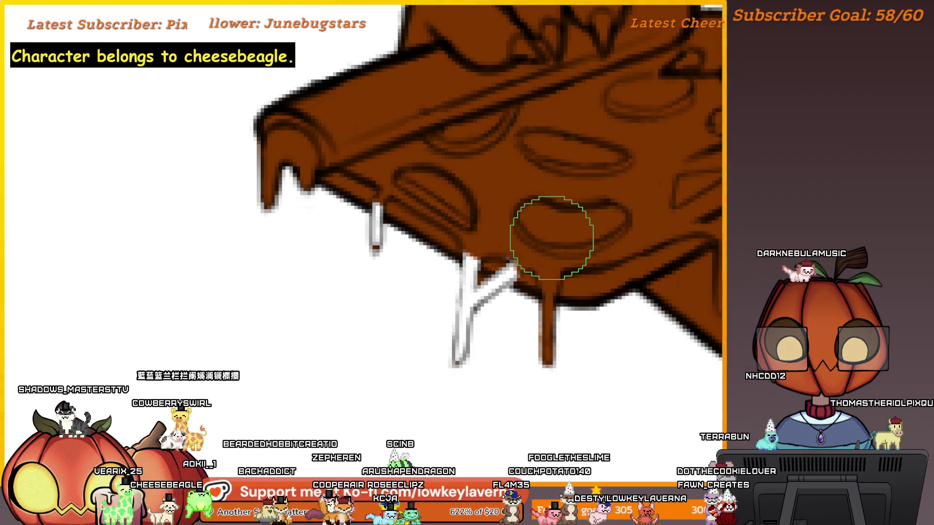
Mirror the view and fill the white notch by the drip with brown
key(m)
mouse_move(277, 303)
mouse_down()
mouse_move(575, 302)
mouse_move(617, 311)
mouse_up()
scroll(623, 323, down, 2)
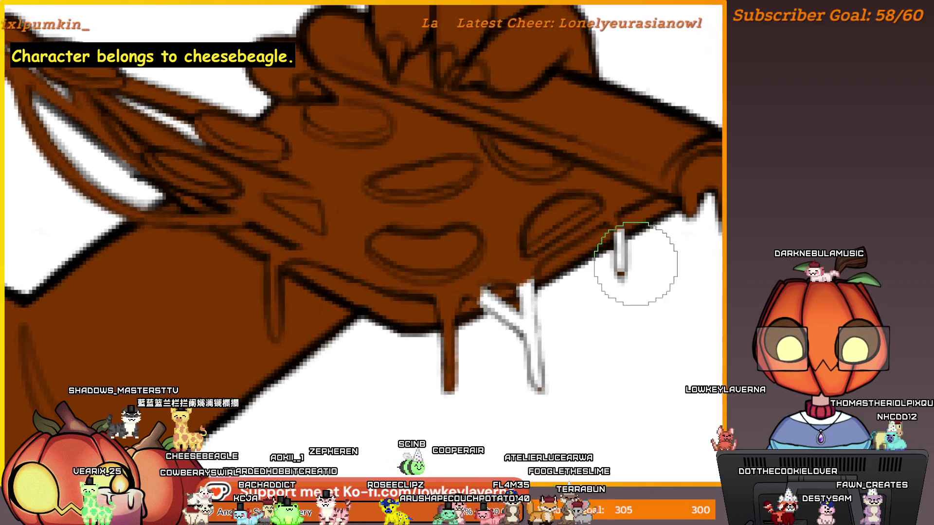
scroll(517, 308, up, 3)
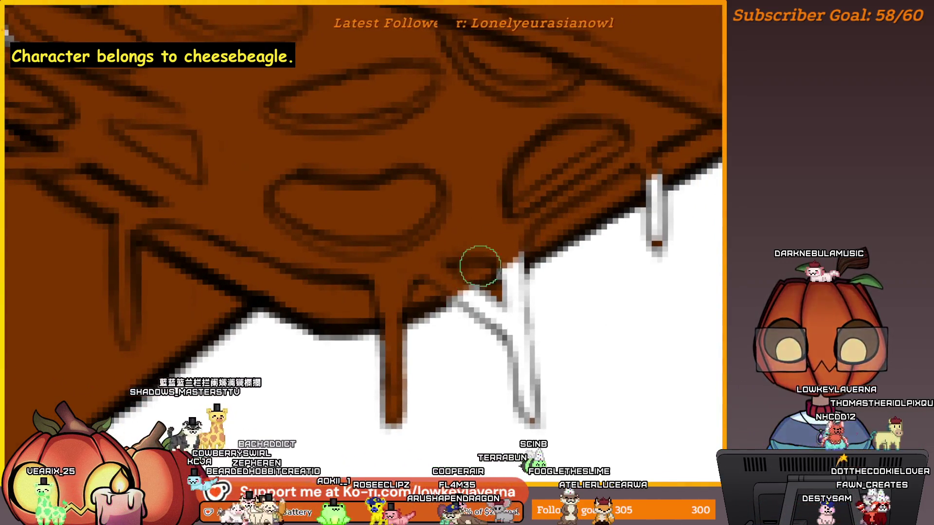
scroll(438, 282, up, 1)
mouse_move(454, 298)
mouse_down()
mouse_move(469, 286)
mouse_move(488, 295)
mouse_move(486, 323)
mouse_move(488, 314)
mouse_up()
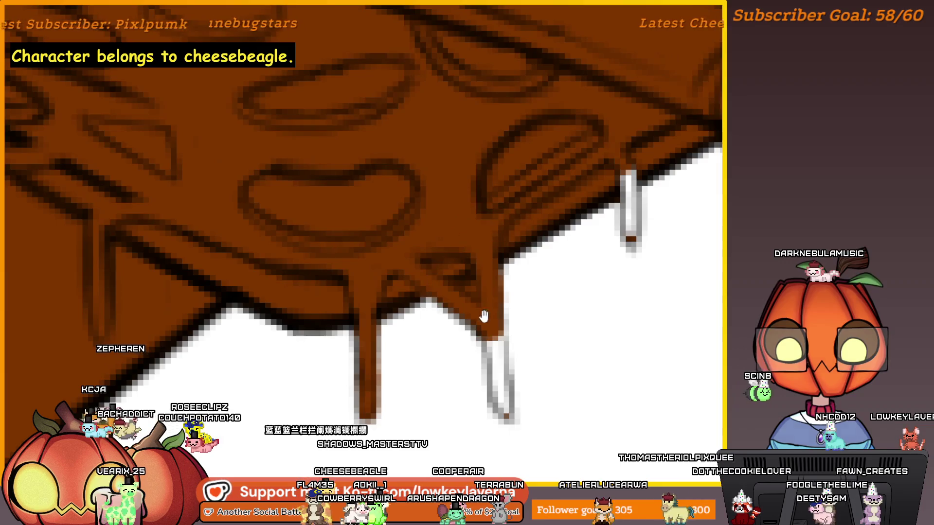
Shrink the brush and fill the white right drip with brown
scroll(492, 273, up, 1)
key(bracketleft)
key(bracketleft)
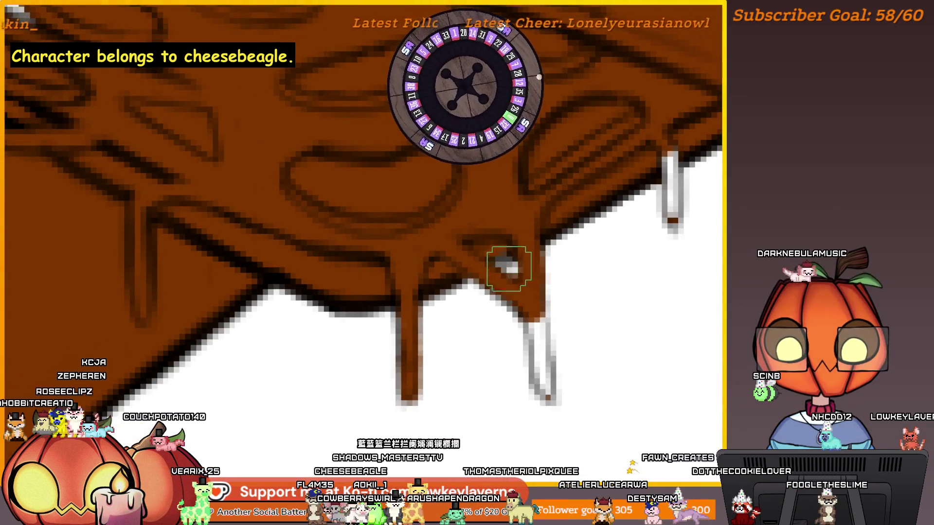
key(bracketleft)
key(bracketleft)
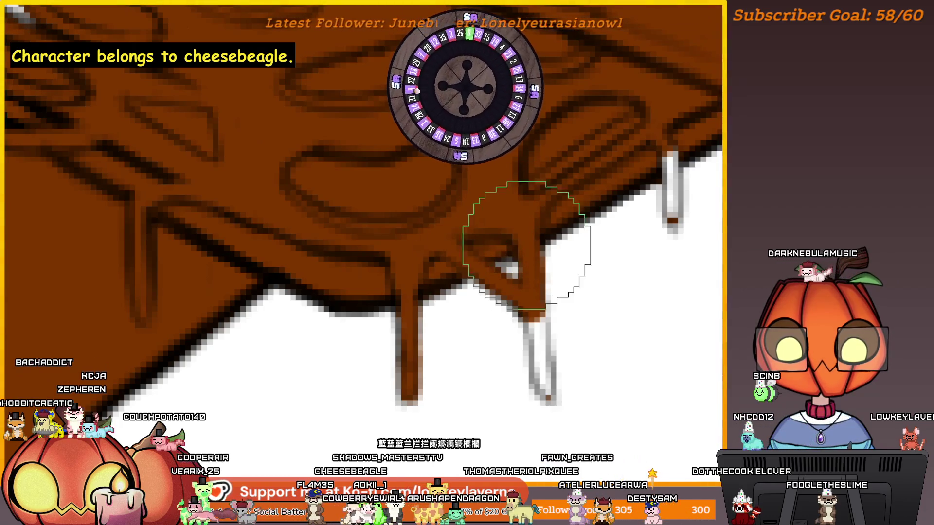
key(bracketright)
key(bracketright)
scroll(536, 271, down, 1)
key(bracketleft)
key(bracketleft)
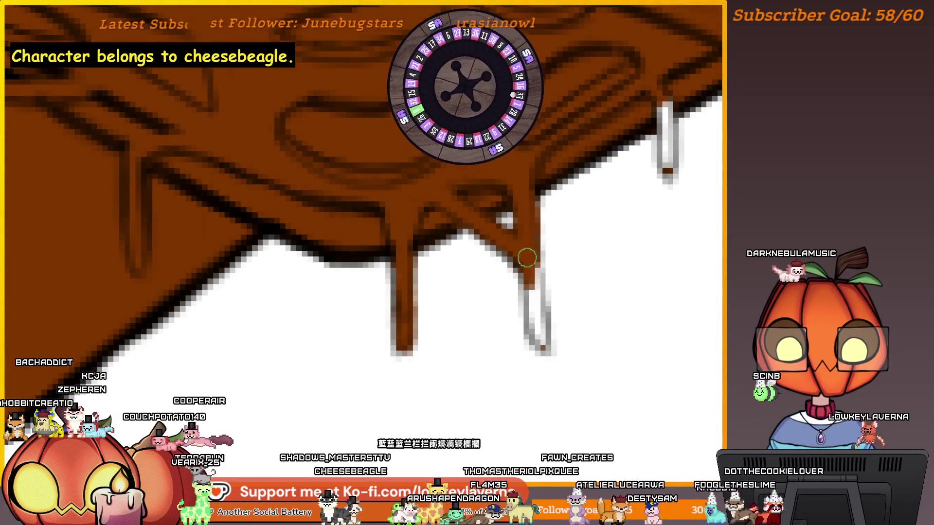
drag(536, 341, 535, 272)
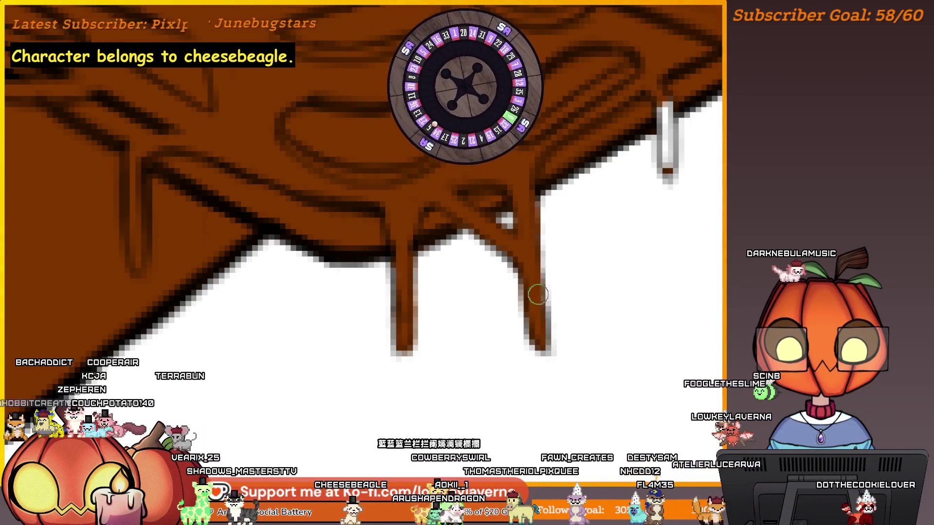
Paint the small white drip brown with a slightly larger brush
scroll(537, 235, down, 5)
scroll(579, 205, up, 3)
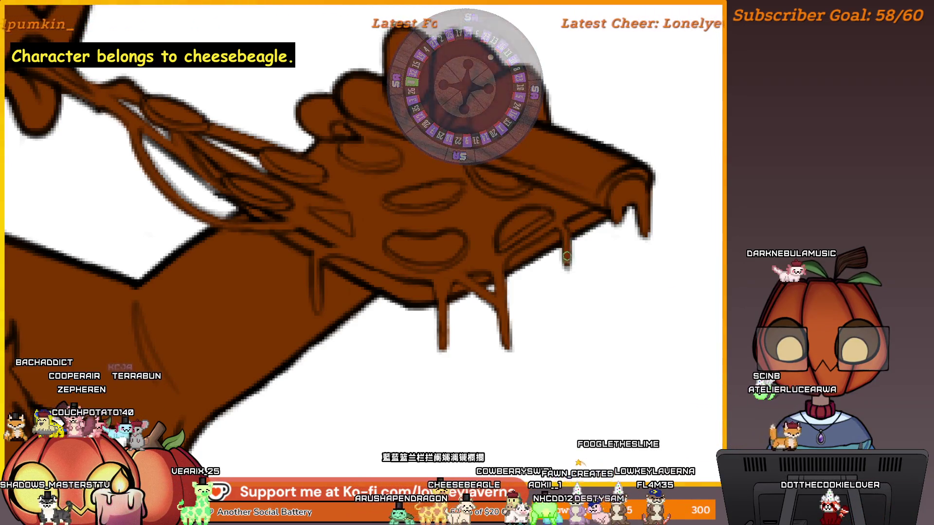
key(bracketright)
key(bracketright)
click(574, 243)
scroll(590, 248, down, 3)
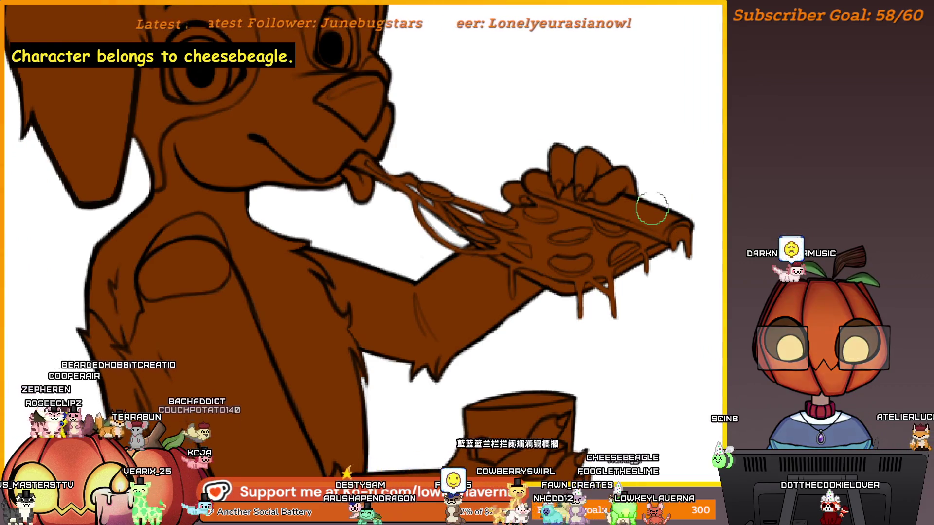
Zoom out to the whole canvas and sample the brown from the dog's face
scroll(628, 302, down, 4)
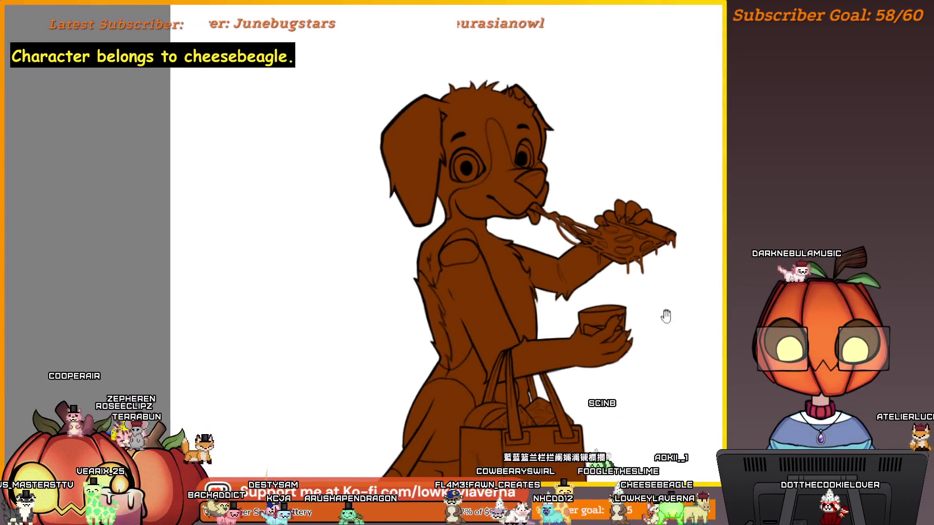
scroll(634, 249, down, 3)
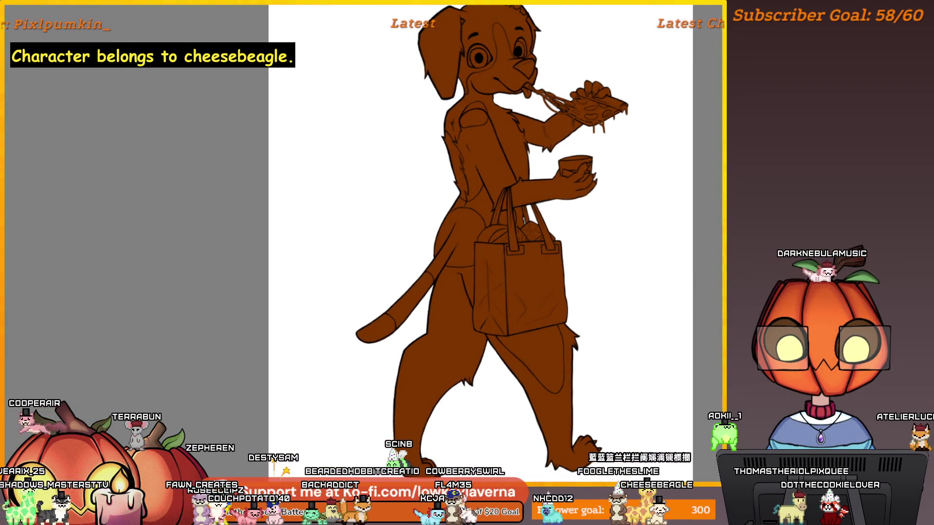
right_click(606, 170)
key(Escape)
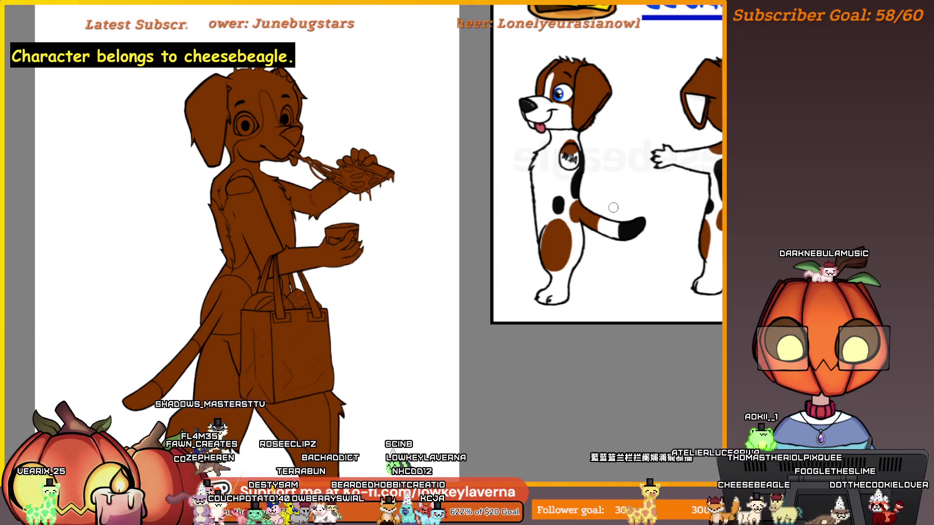
mouse_move(578, 227)
mouse_down()
mouse_move(564, 194)
mouse_move(560, 122)
mouse_up()
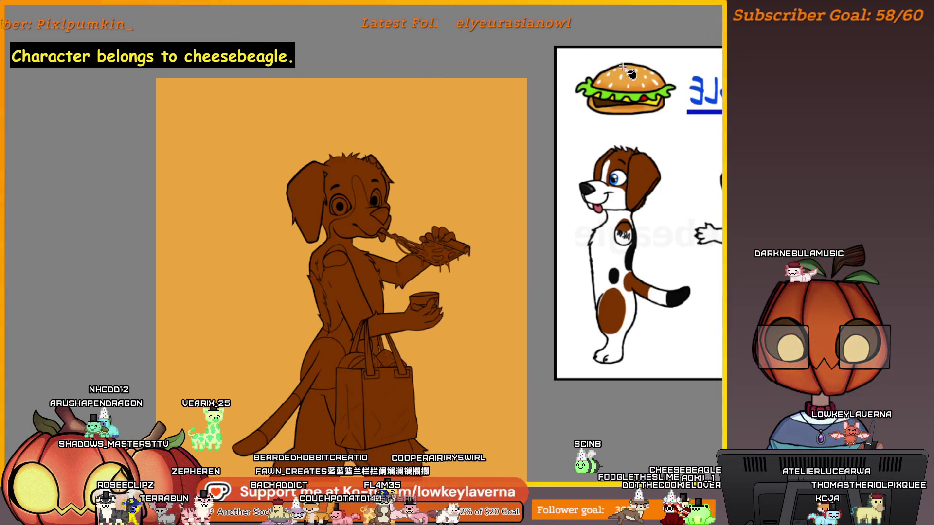
Zoom in on the beagle reference sheet, then re-centre the pizza-eating dog drawing
click(618, 88)
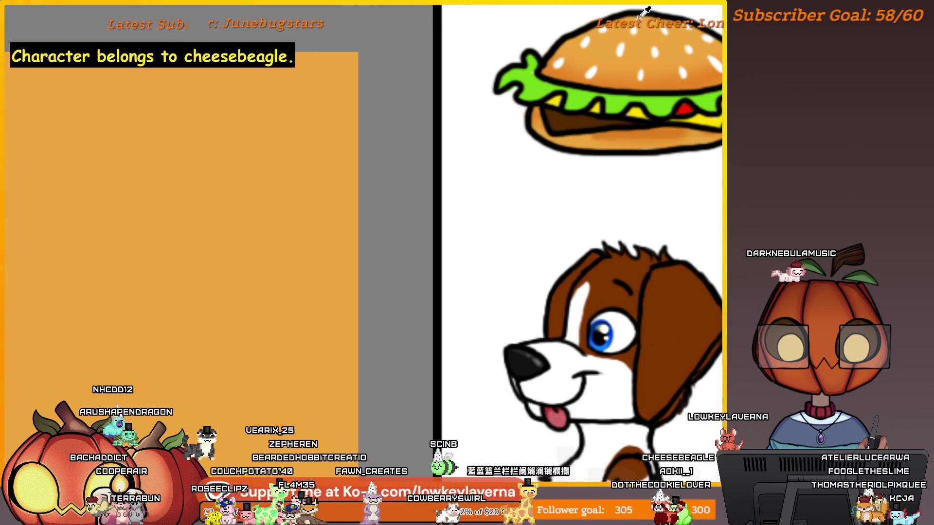
scroll(392, 307, down, 5)
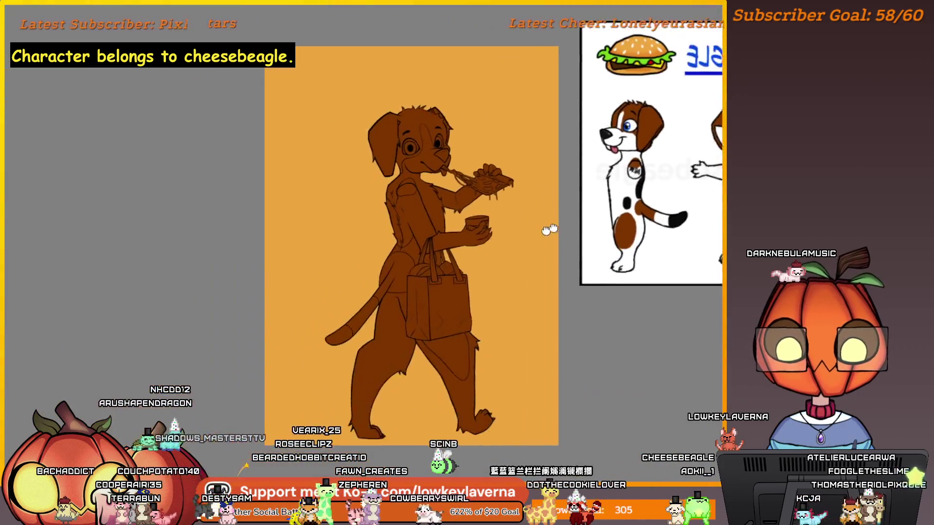
drag(548, 223, 565, 242)
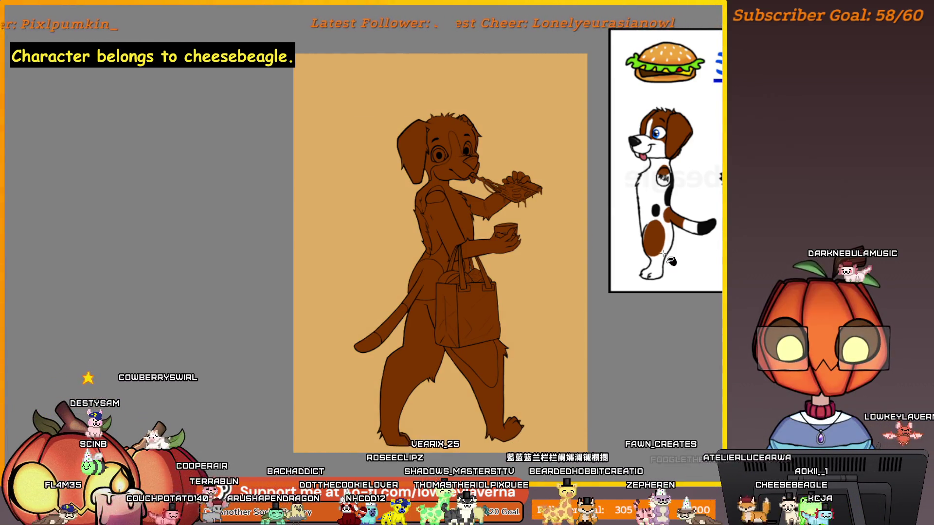
scroll(649, 316, up, 3)
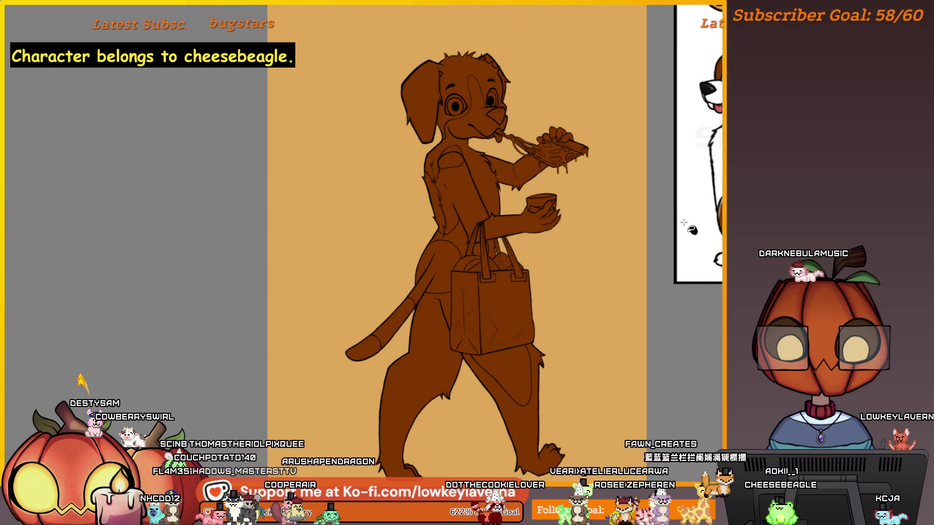
scroll(641, 252, down, 2)
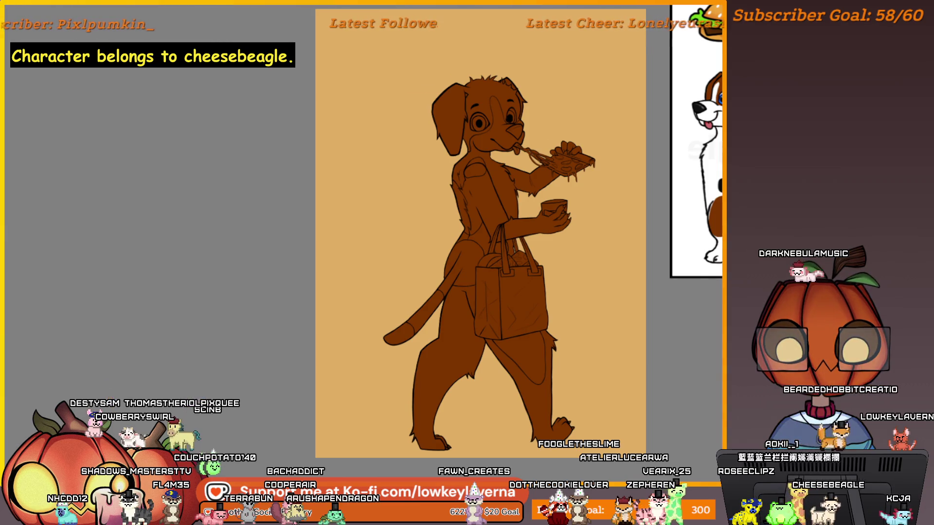
scroll(586, 228, right, 10)
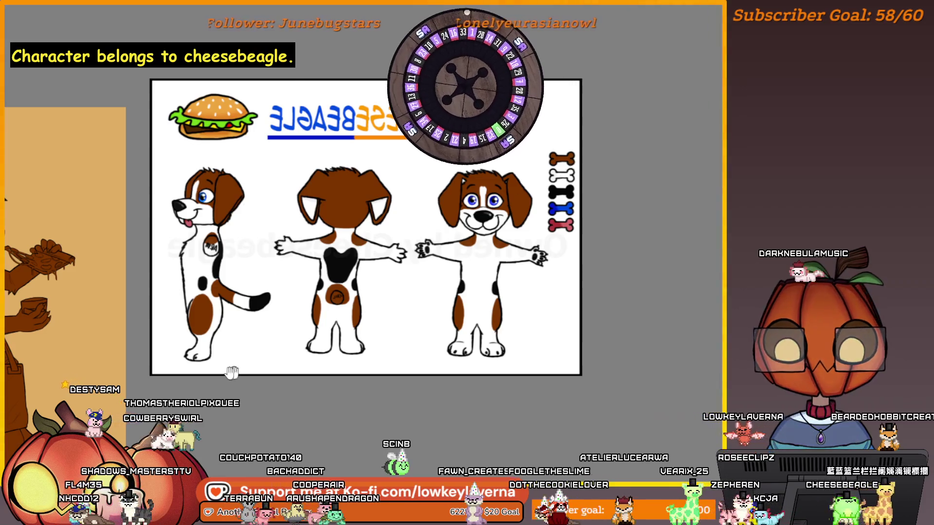
mouse_move(232, 373)
mouse_down()
mouse_move(619, 292)
mouse_move(619, 300)
mouse_up()
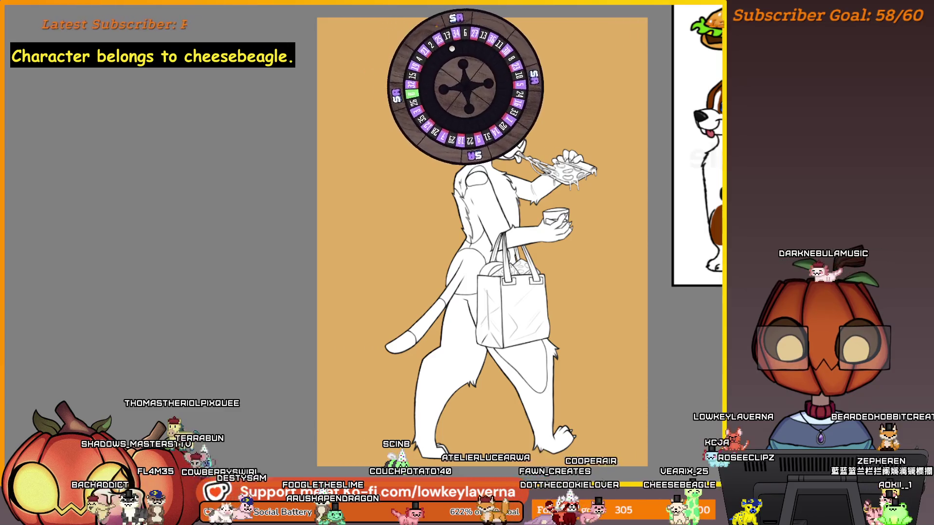
Place the drawing beside the reference and paint the dog's fingertip claw black
drag(635, 302, 299, 279)
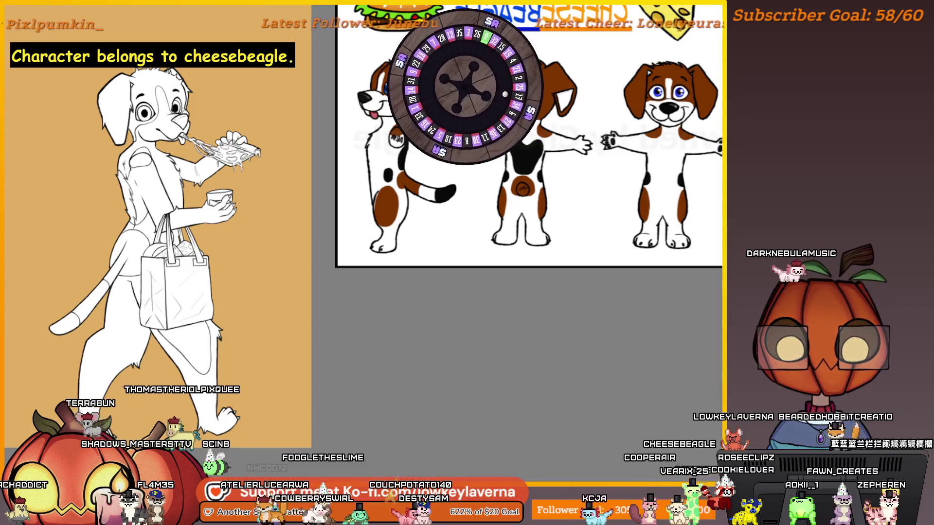
mouse_move(577, 215)
mouse_down()
mouse_move(900, 229)
mouse_move(631, 259)
mouse_move(669, 245)
mouse_move(422, 289)
mouse_up()
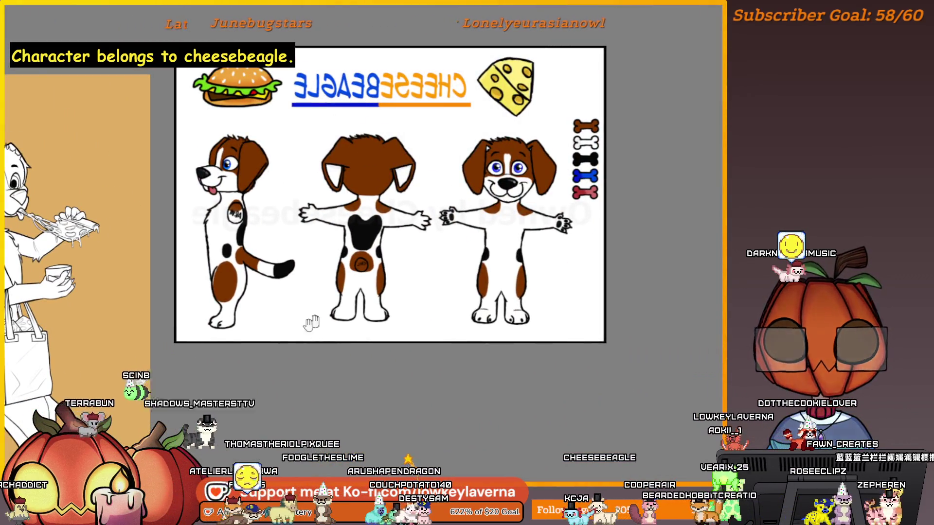
drag(312, 324, 776, 207)
scroll(572, 297, up, 6)
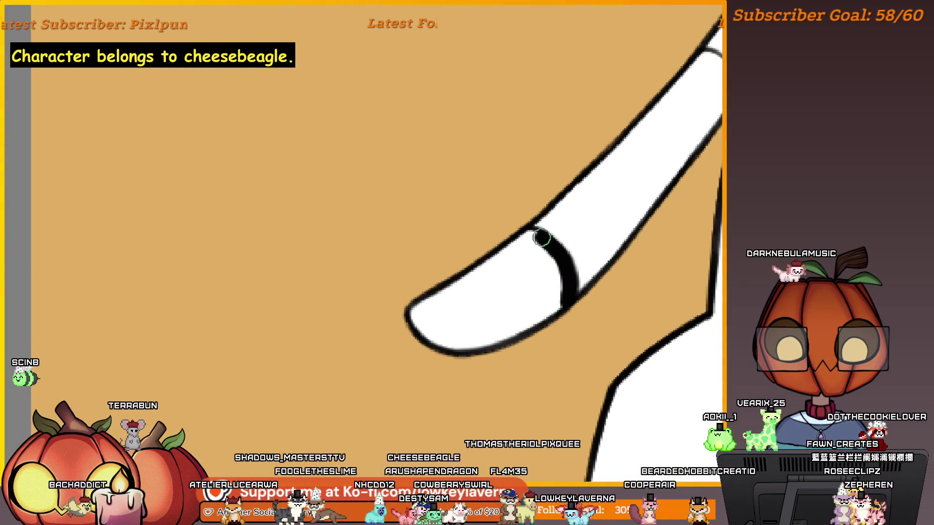
mouse_move(532, 350)
mouse_down()
mouse_move(566, 355)
mouse_move(590, 302)
mouse_move(454, 330)
mouse_move(512, 329)
mouse_move(509, 366)
mouse_up()
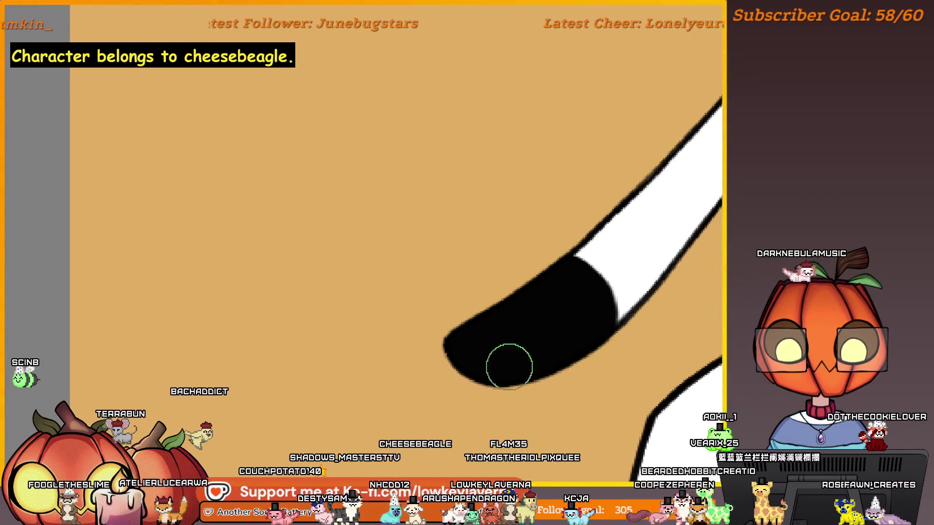
mouse_move(576, 347)
mouse_down()
mouse_move(605, 323)
mouse_move(635, 271)
mouse_up()
Sample the dark brown from the reference's bone and paint a patch on the hip
key(bracketleft)
key(bracketleft)
key(bracketleft)
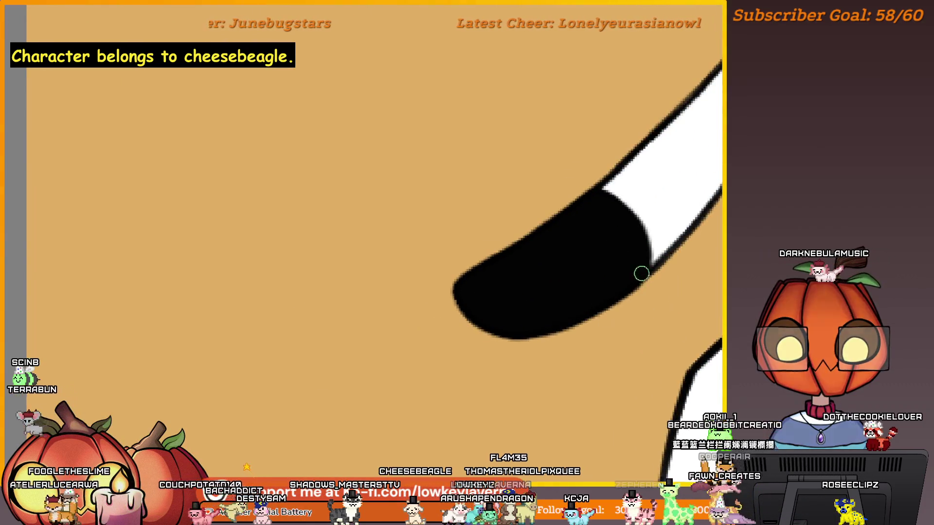
scroll(608, 292, down, 5)
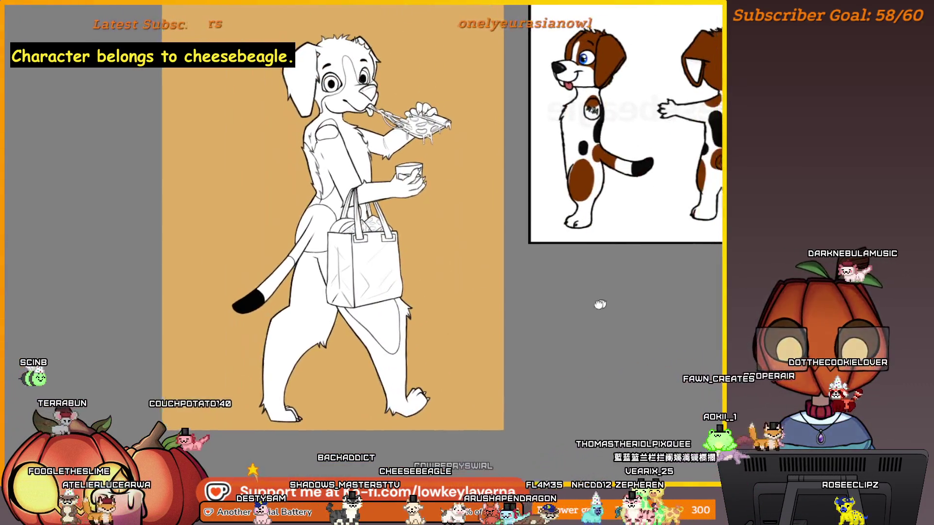
mouse_move(600, 304)
mouse_down()
mouse_move(597, 230)
mouse_move(525, 261)
mouse_up()
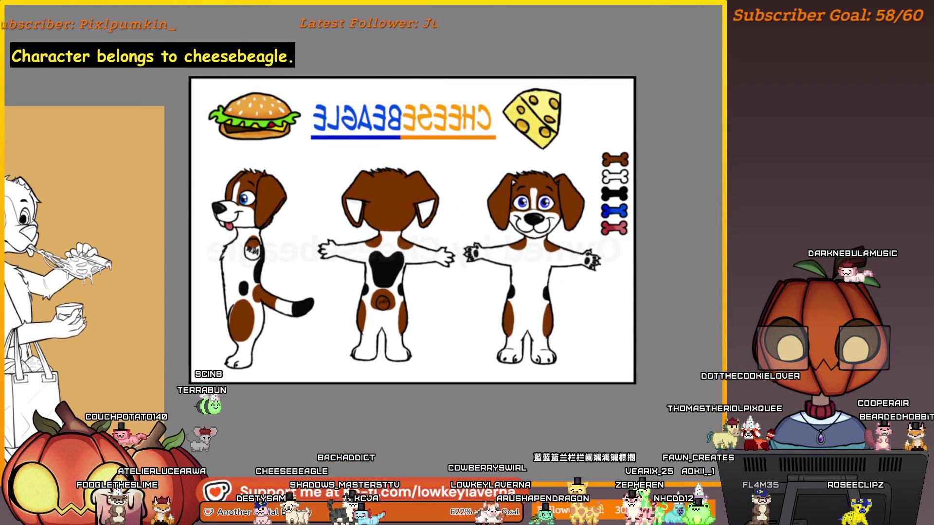
click(614, 153)
click(615, 162)
scroll(502, 226, down, 5)
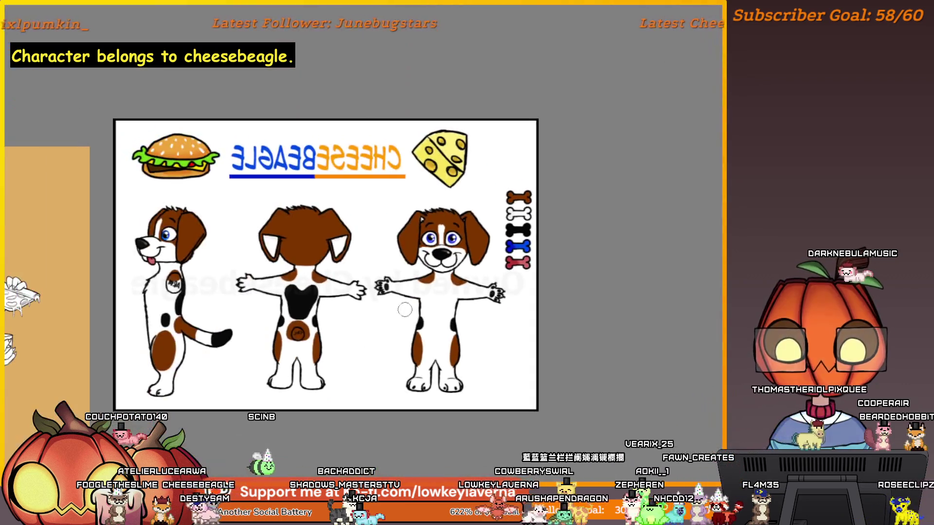
scroll(501, 226, up, 2)
drag(308, 287, 644, 287)
scroll(558, 346, up, 5)
mouse_move(563, 334)
mouse_down()
mouse_move(550, 341)
mouse_move(539, 327)
mouse_move(607, 249)
mouse_up()
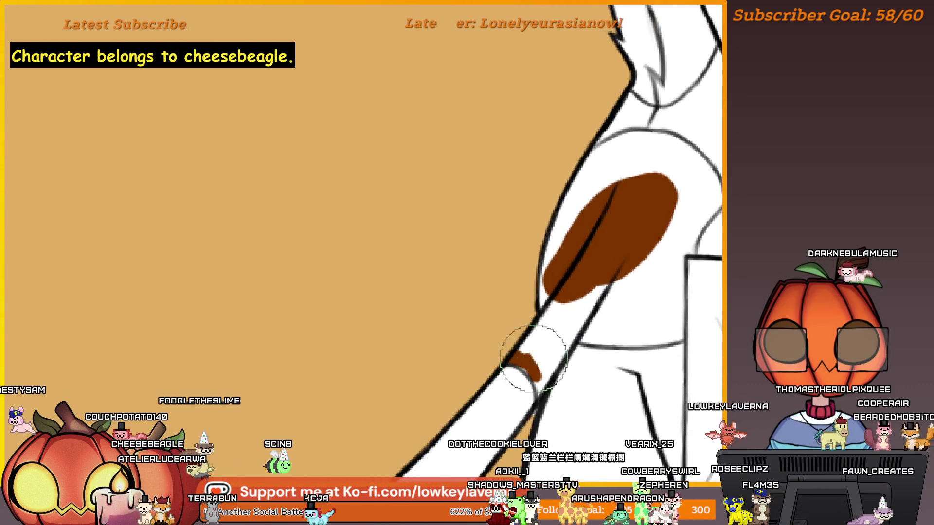
Mirror the view and brush brown along the limb beside the shopping bag
key(m)
drag(316, 396, 616, 298)
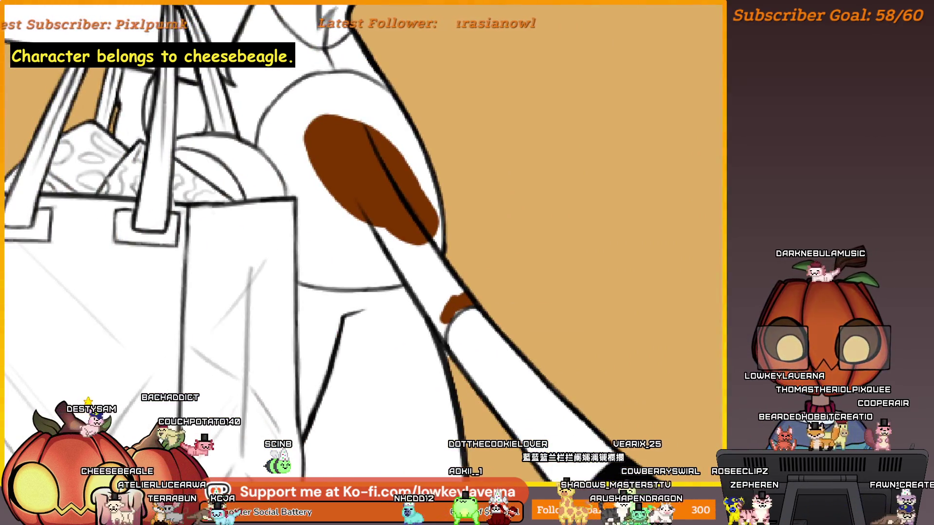
drag(553, 323, 621, 308)
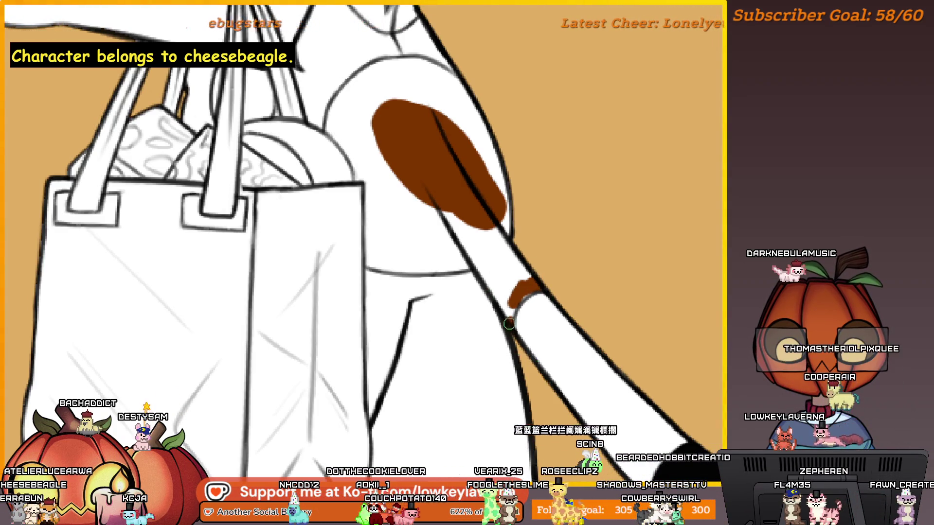
drag(560, 252, 558, 277)
mouse_move(555, 350)
mouse_down()
mouse_move(505, 296)
mouse_move(463, 220)
mouse_up()
mouse_move(505, 272)
mouse_down()
mouse_move(576, 317)
mouse_move(517, 261)
mouse_move(559, 338)
mouse_move(508, 279)
mouse_up()
mouse_move(521, 267)
mouse_down()
mouse_move(652, 331)
mouse_move(662, 325)
mouse_up()
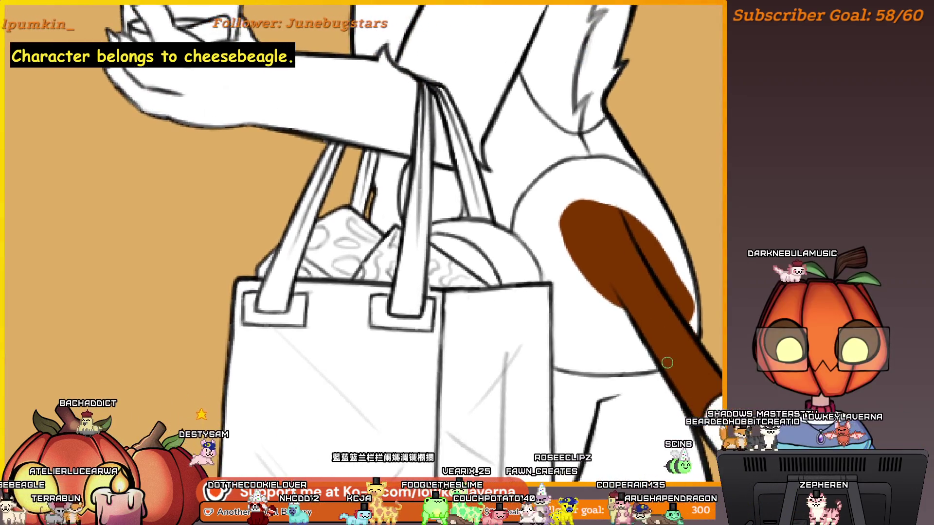
mouse_move(581, 360)
mouse_down()
mouse_move(639, 366)
mouse_move(557, 363)
mouse_up()
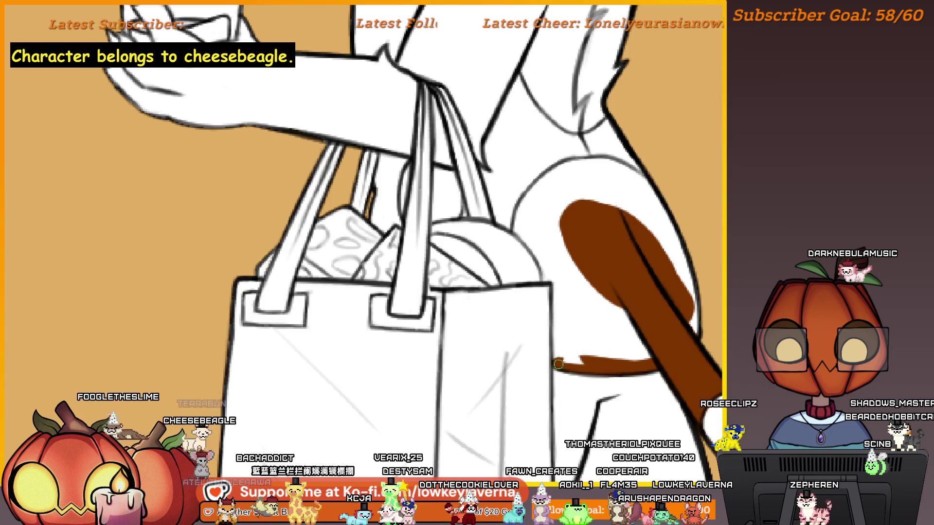
Connect the small brown blob to the thigh marking
drag(619, 269, 589, 310)
drag(664, 258, 646, 295)
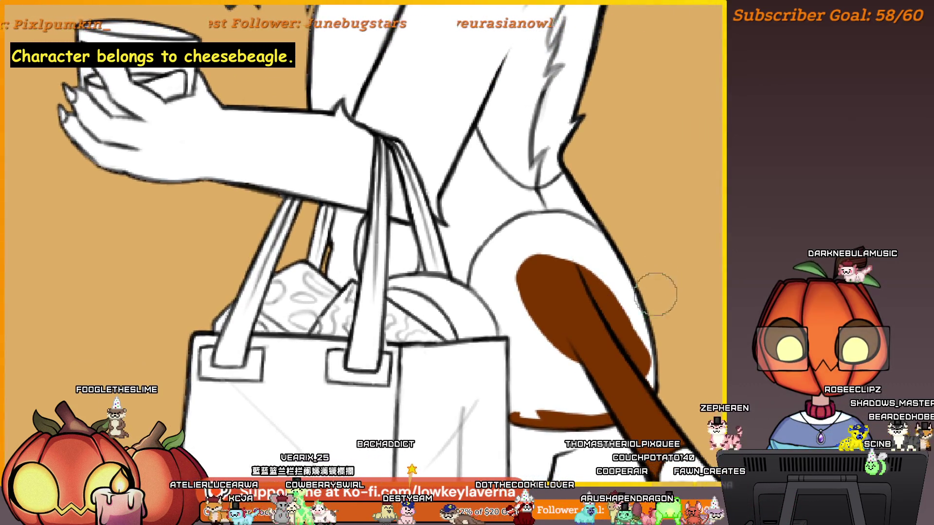
scroll(656, 294, left, 5)
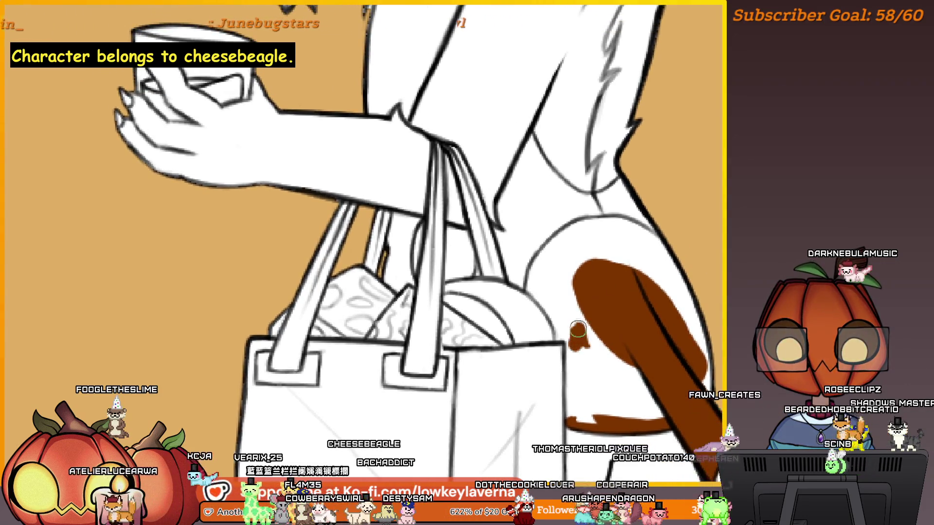
drag(564, 291, 557, 335)
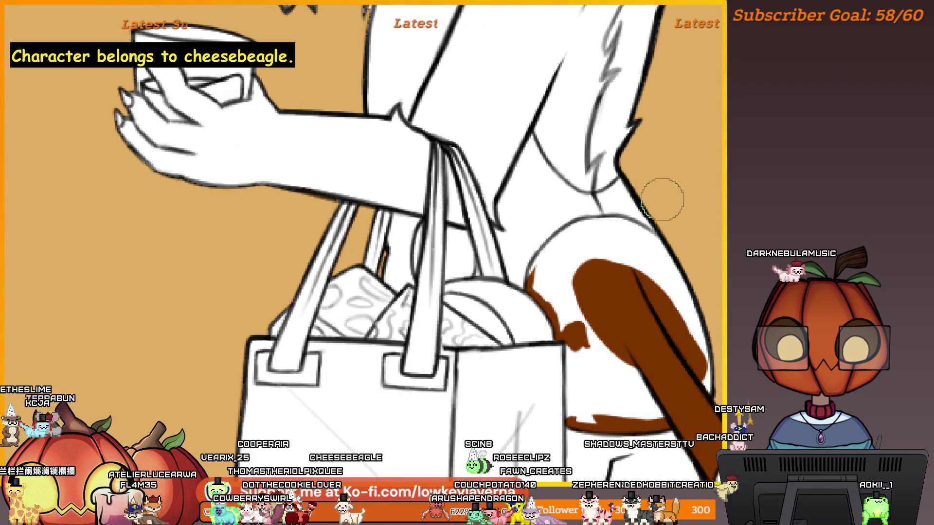
Extend the brown along the patch's top edge, undoing a stray stroke
scroll(672, 307, up, 1)
drag(671, 307, 651, 273)
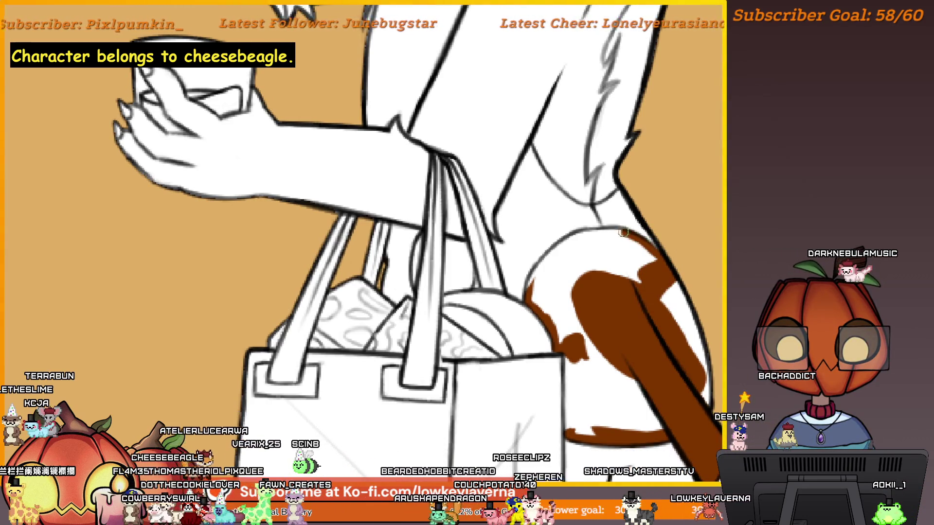
key(ctrl+z)
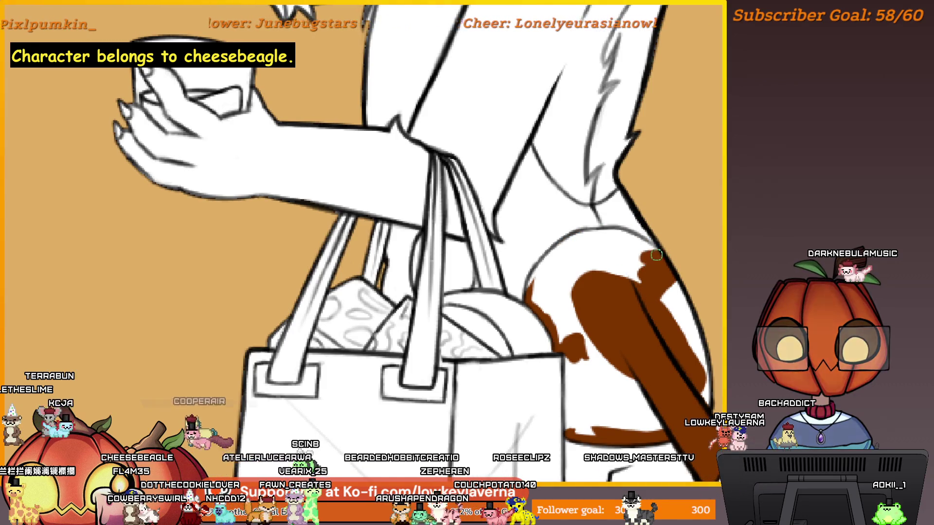
drag(627, 234, 595, 232)
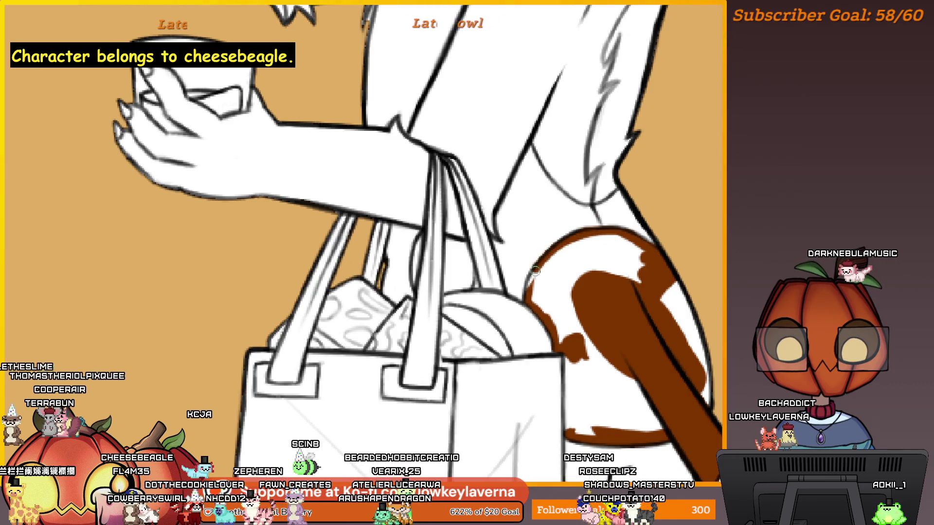
drag(617, 241, 587, 237)
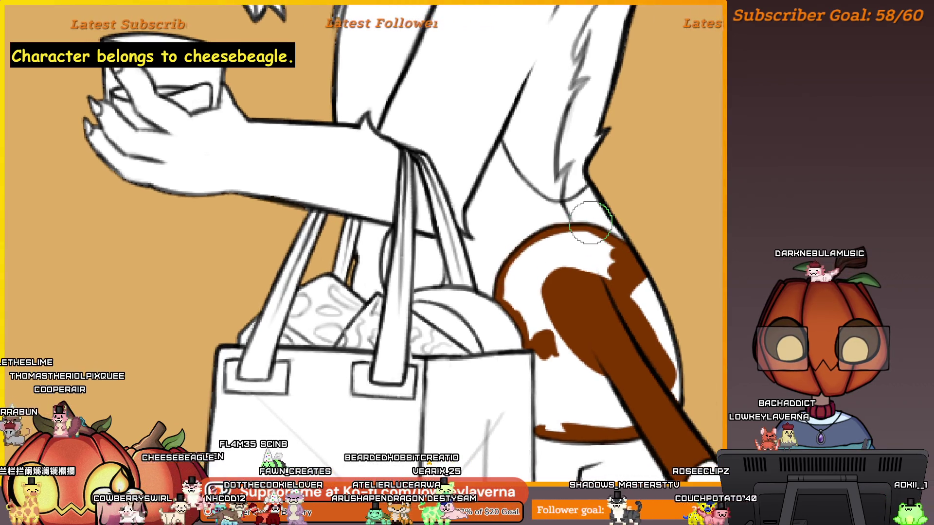
scroll(590, 223, down, 1)
scroll(586, 213, up, 2)
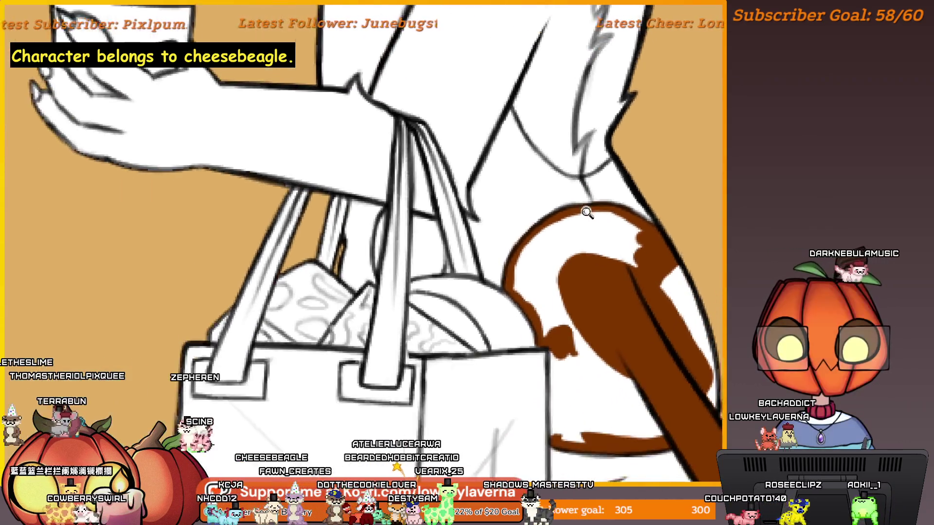
scroll(588, 213, up, 3)
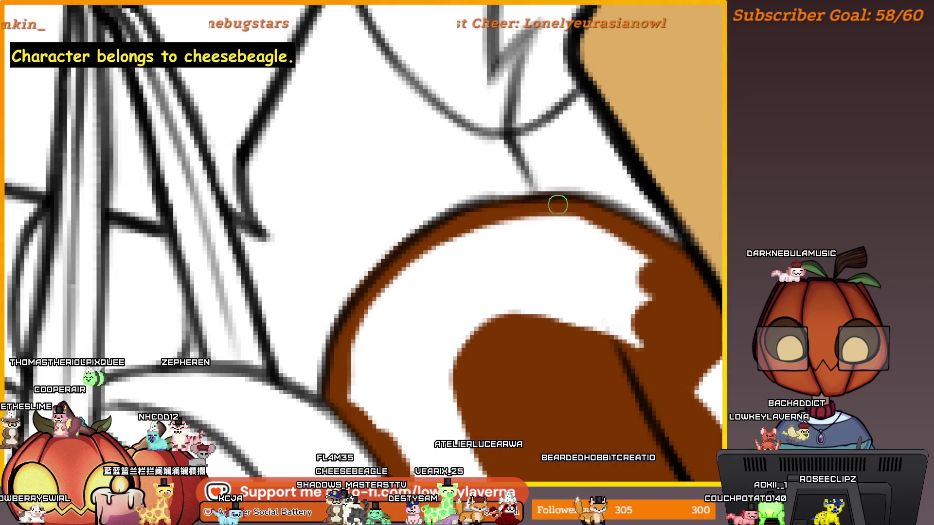
scroll(558, 205, down, 4)
scroll(561, 225, up, 3)
Paint the brown fur patch on the dog's shoulder with three broad strokes
mouse_move(561, 225)
mouse_down()
mouse_move(523, 314)
mouse_move(521, 249)
mouse_up()
drag(552, 243, 505, 250)
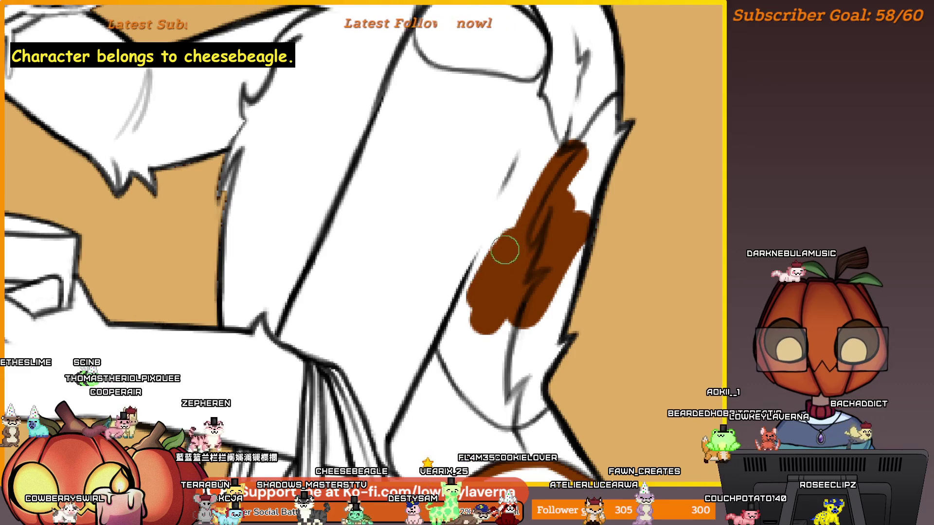
mouse_move(530, 200)
mouse_down()
mouse_move(501, 267)
mouse_move(513, 271)
mouse_up()
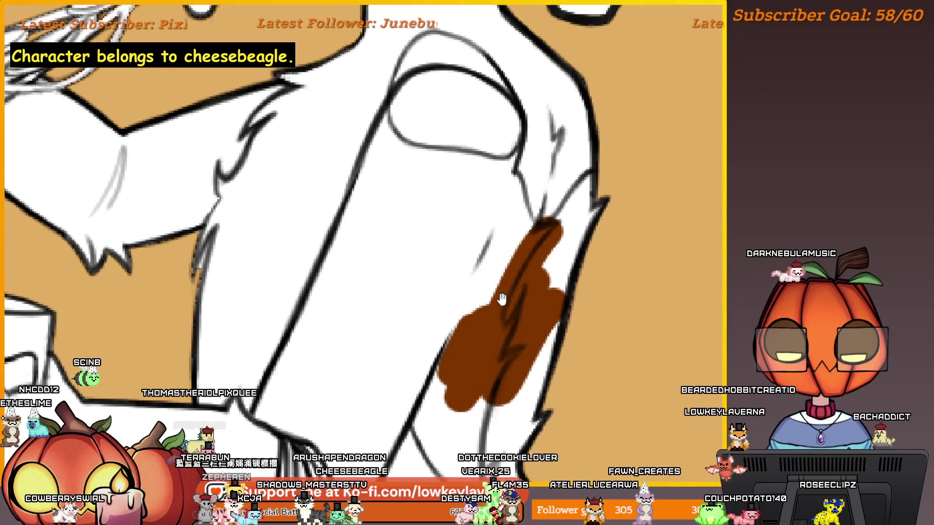
scroll(549, 245, down, 5)
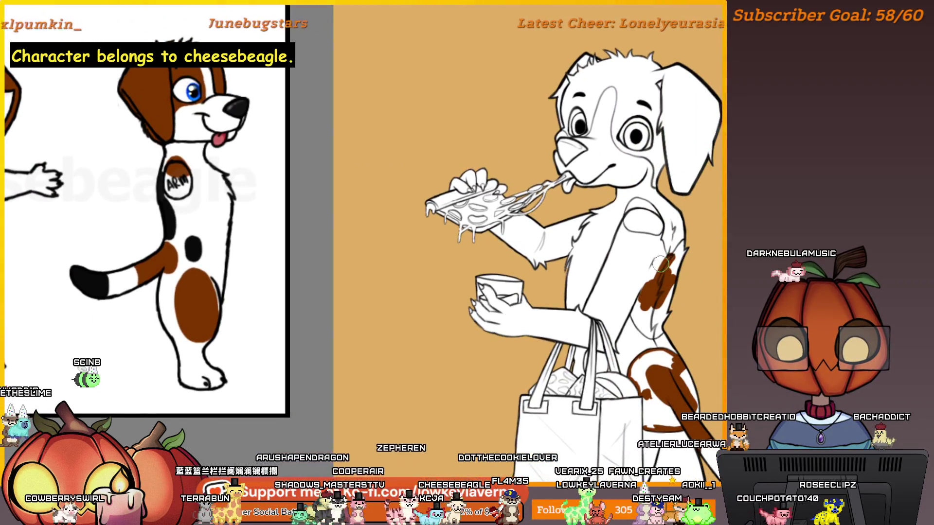
scroll(673, 211, up, 3)
Paint brown down the chest edge and along the right shoulder, redoing one stroke
mouse_move(673, 211)
mouse_down()
mouse_move(643, 223)
mouse_move(630, 253)
mouse_up()
scroll(646, 177, up, 5)
mouse_move(656, 88)
mouse_down()
mouse_move(623, 175)
mouse_move(637, 141)
mouse_up()
key(ctrl+z)
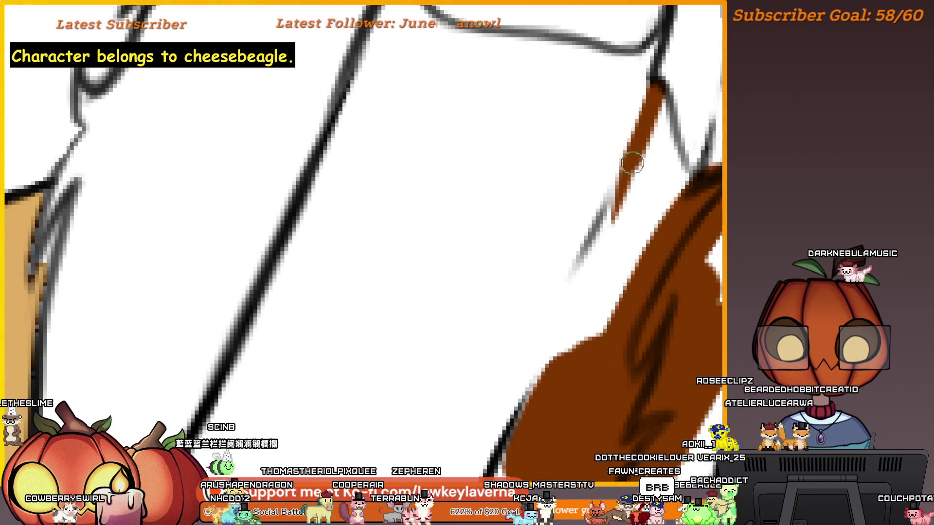
drag(650, 129, 563, 358)
mouse_move(651, 190)
mouse_down()
mouse_move(639, 201)
mouse_move(616, 282)
mouse_move(589, 167)
mouse_move(567, 389)
mouse_up()
drag(692, 189, 586, 213)
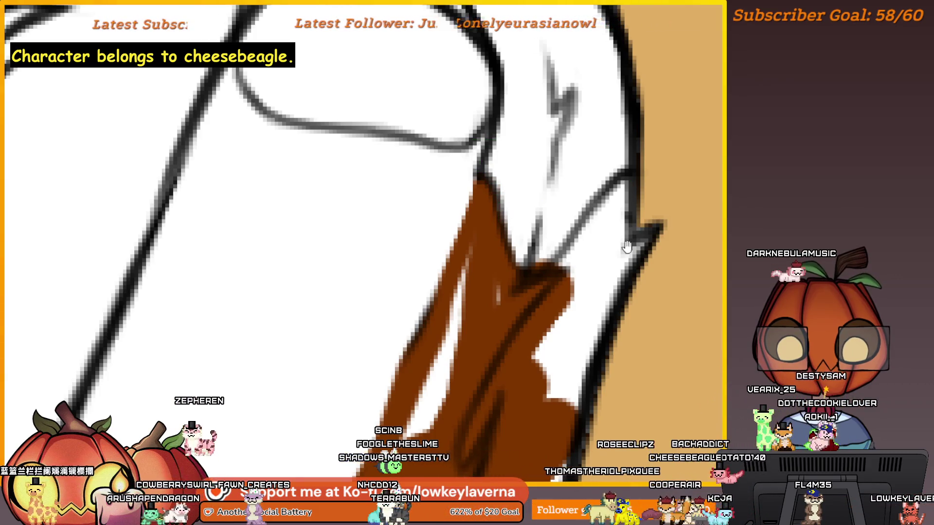
mouse_move(603, 210)
mouse_down()
mouse_move(521, 309)
mouse_move(555, 267)
mouse_move(481, 329)
mouse_up()
Resize the brush and fill the white gaps along the arm edge and patch top
key(bracketright)
key(bracketleft)
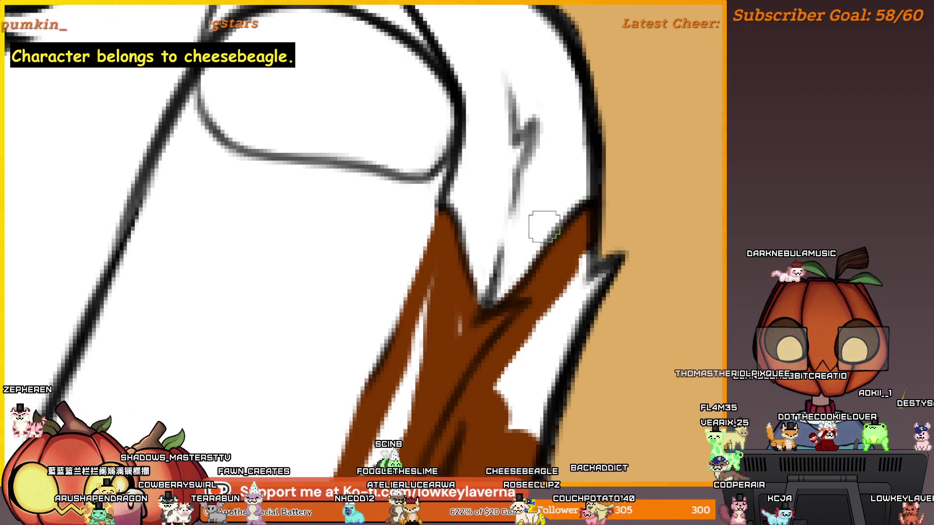
scroll(553, 233, down, 5)
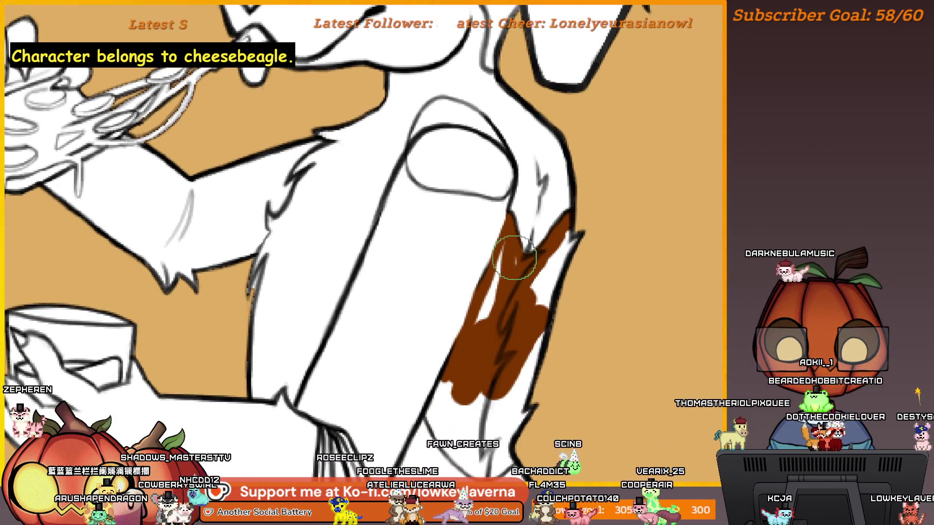
key(bracketleft)
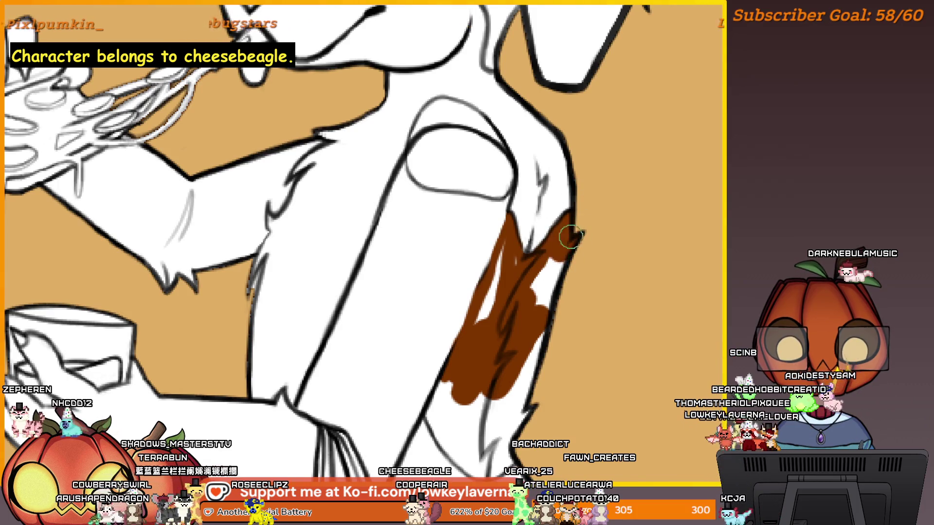
drag(572, 236, 555, 277)
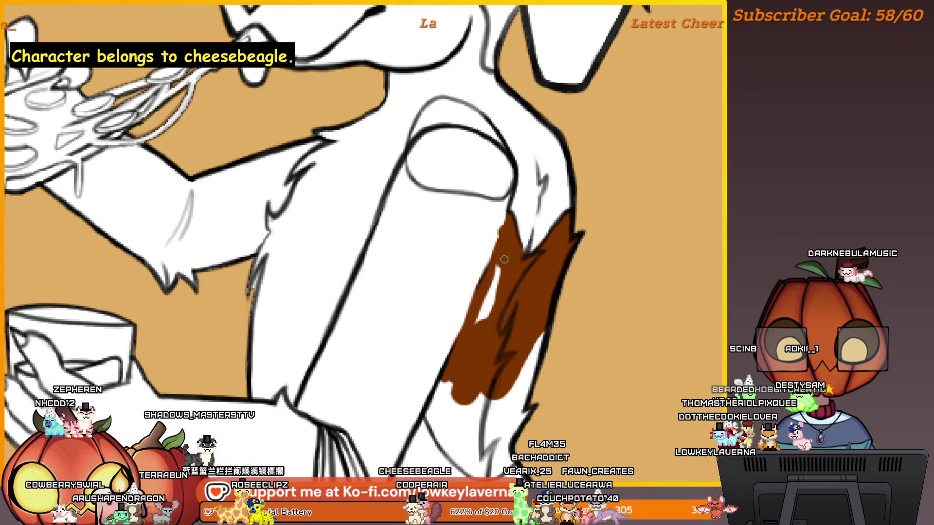
key(bracketright)
drag(504, 263, 499, 270)
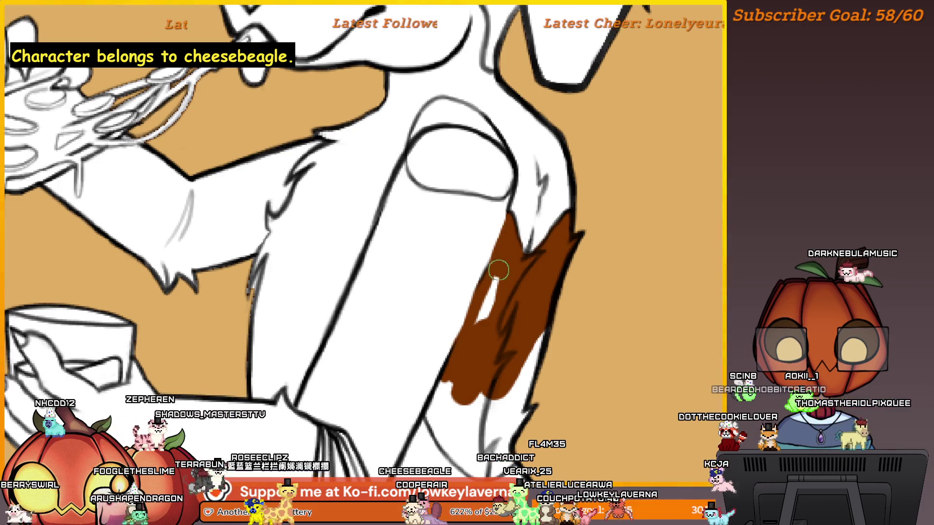
scroll(630, 208, down, 2)
scroll(612, 237, up, 2)
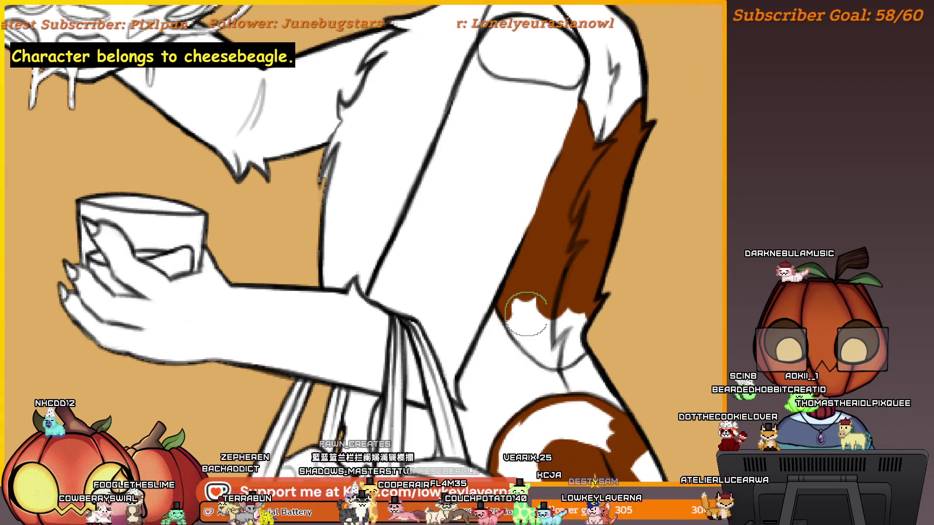
Brush brown along the diagonal fur line and over the white spot inside the patch
scroll(526, 316, up, 5)
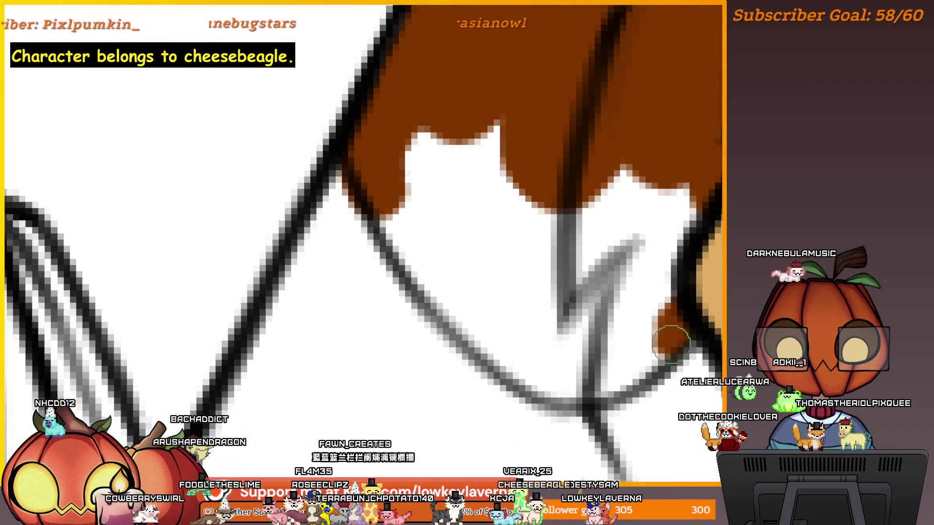
mouse_move(548, 383)
mouse_down()
mouse_move(496, 348)
mouse_move(451, 296)
mouse_move(377, 177)
mouse_move(441, 297)
mouse_move(518, 371)
mouse_up()
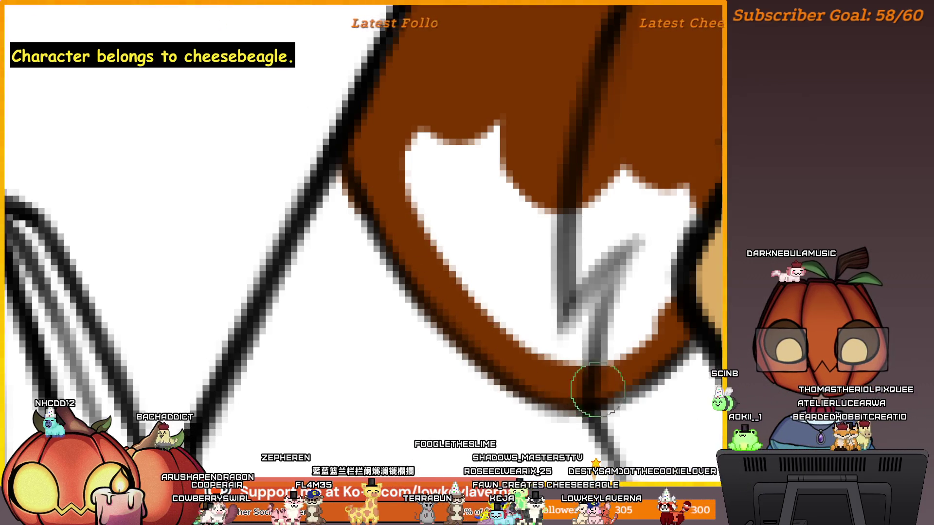
scroll(657, 288, down, 3)
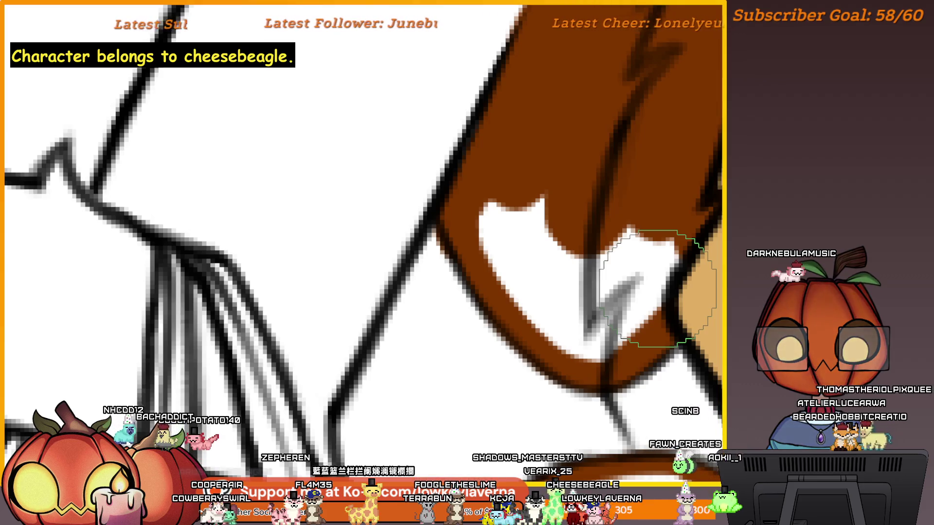
mouse_move(669, 242)
mouse_down()
mouse_move(652, 313)
mouse_move(609, 265)
mouse_move(502, 183)
mouse_move(552, 325)
mouse_move(677, 202)
mouse_up()
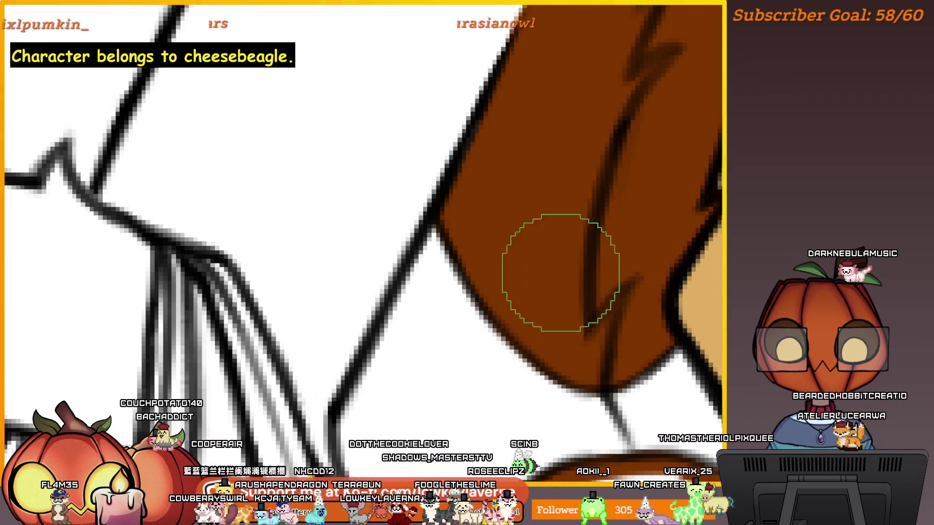
scroll(560, 273, down, 2)
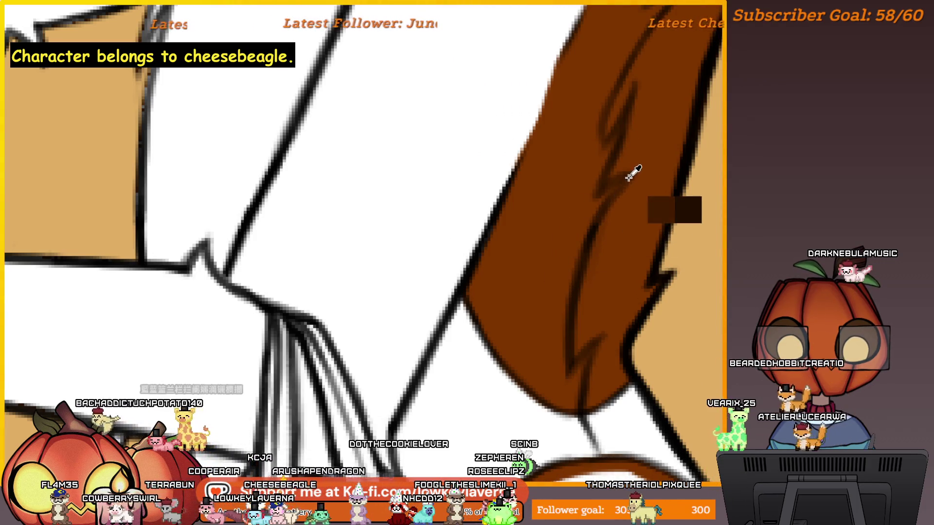
scroll(643, 176, down, 3)
scroll(637, 272, up, 2)
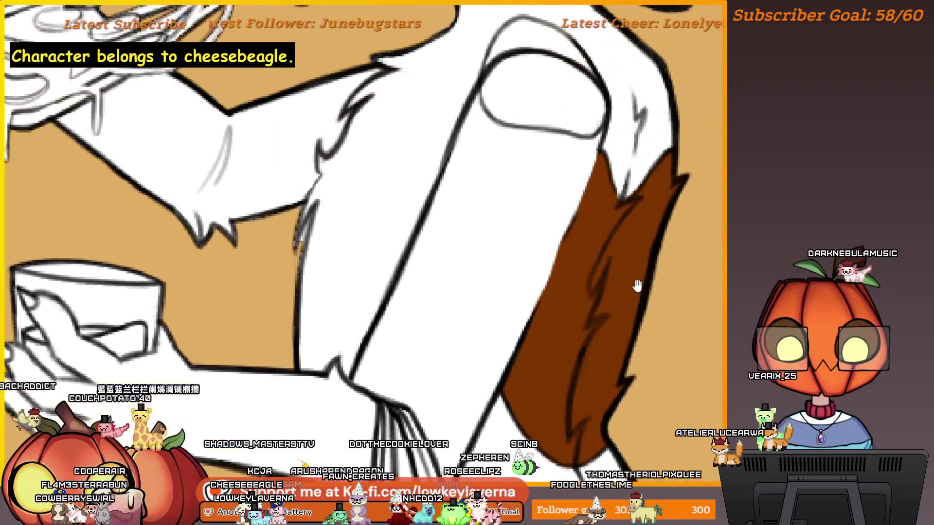
scroll(644, 253, down, 5)
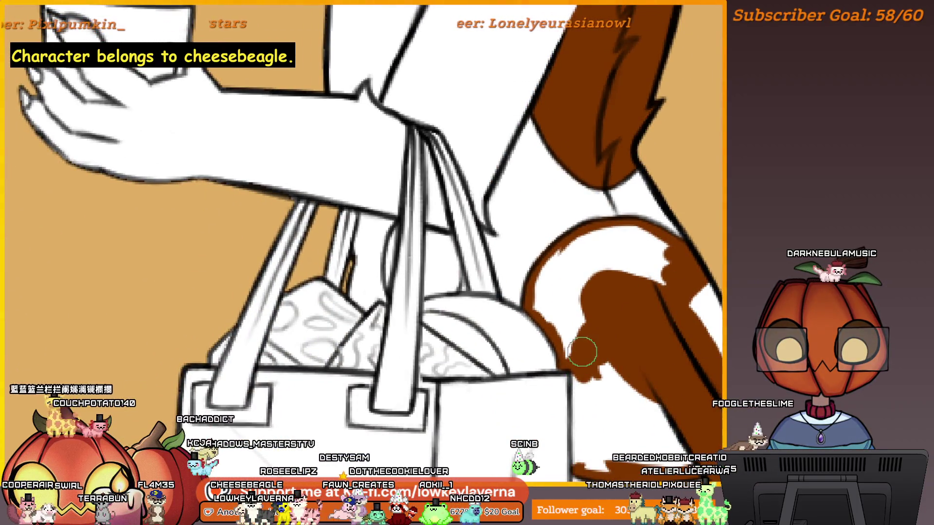
Fill the white strips along the hip patch's fur edge beside the bag with brown
drag(574, 357, 533, 304)
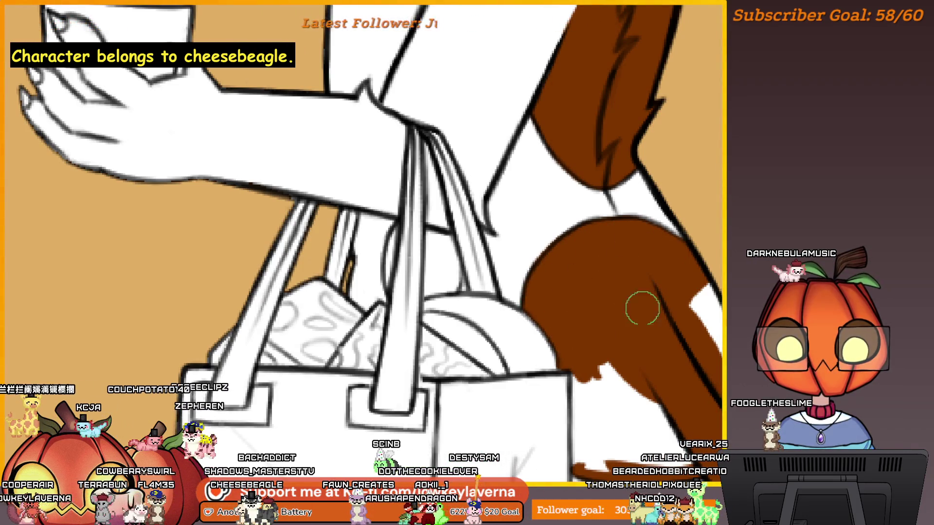
scroll(642, 309, down, 5)
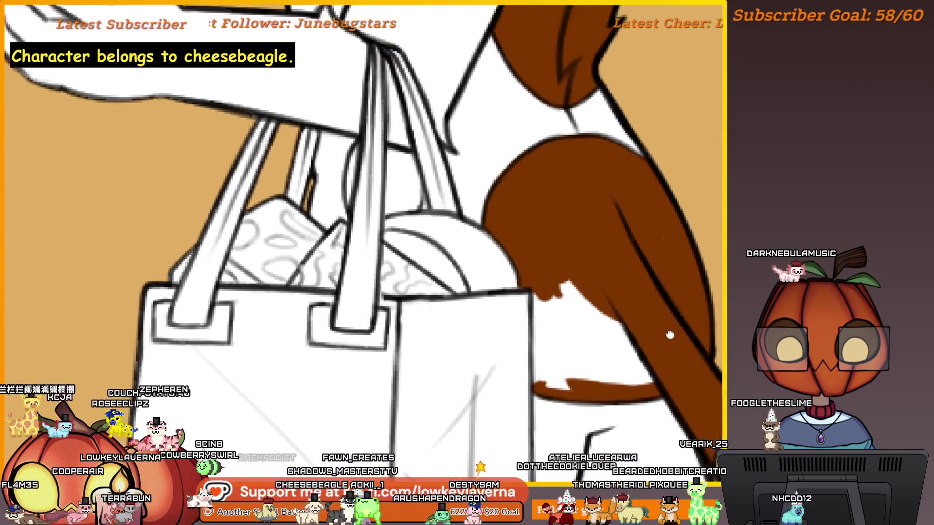
scroll(695, 389, up, 2)
mouse_move(650, 361)
mouse_down()
mouse_move(632, 375)
mouse_move(561, 381)
mouse_up()
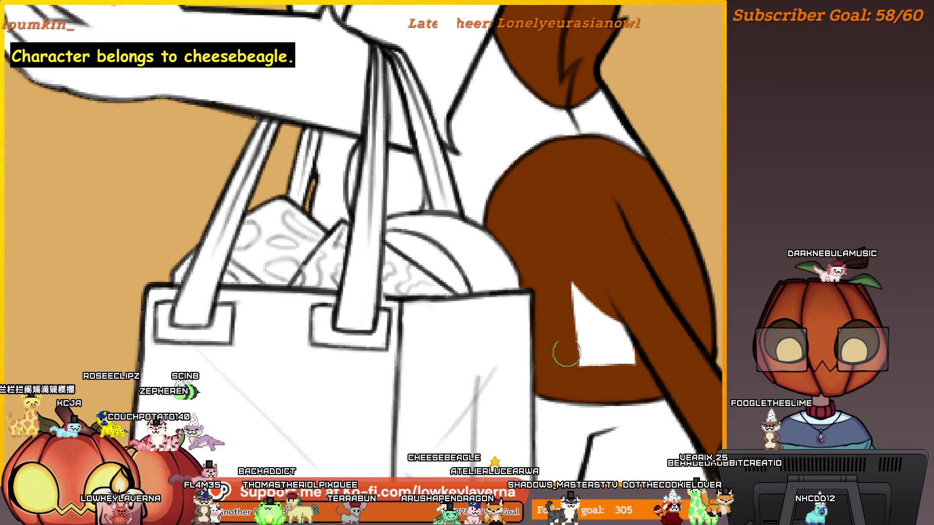
scroll(656, 361, down, 6)
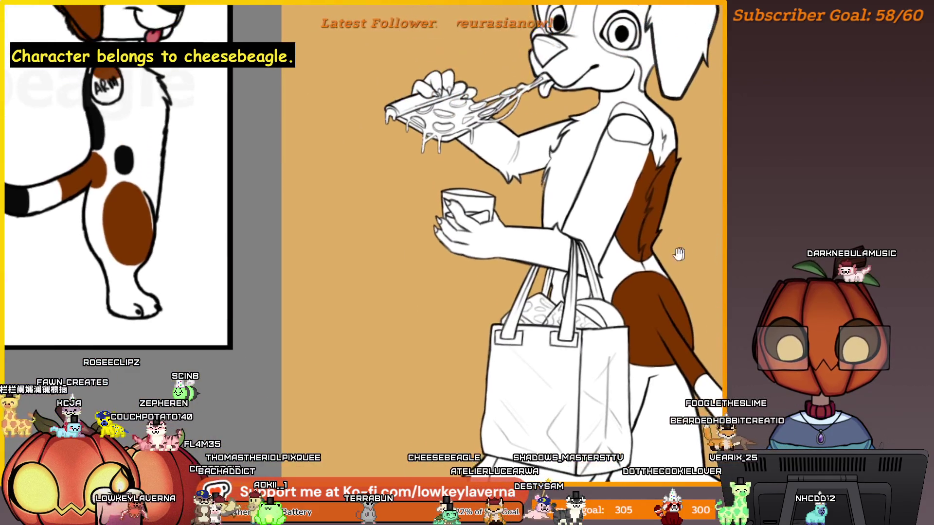
scroll(651, 301, up, 8)
mouse_move(653, 351)
mouse_down()
mouse_move(599, 363)
mouse_move(592, 225)
mouse_move(644, 272)
mouse_move(652, 340)
mouse_move(608, 350)
mouse_move(600, 267)
mouse_move(631, 333)
mouse_up()
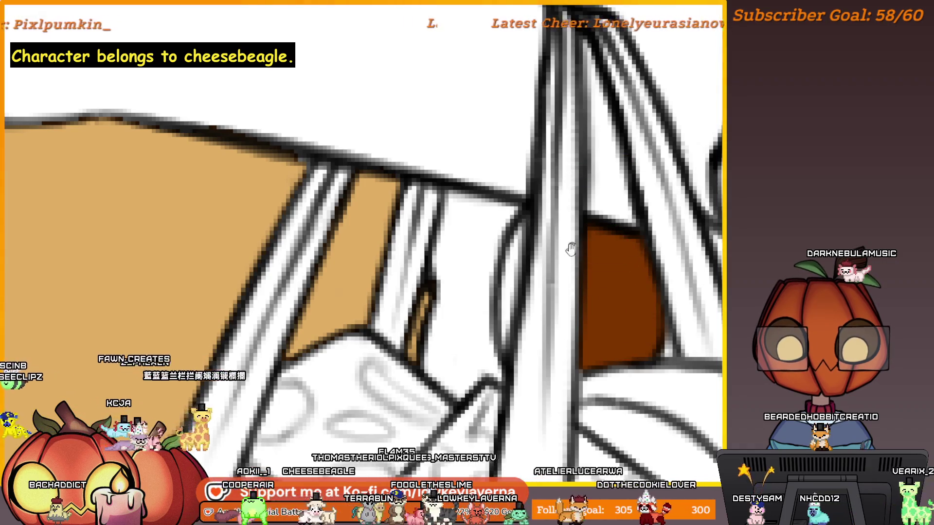
Brush brown up the hip patch's left fur edge behind the bag handles, then centre the bag
drag(571, 249, 625, 259)
mouse_move(552, 309)
mouse_down()
mouse_move(559, 340)
mouse_move(569, 265)
mouse_up()
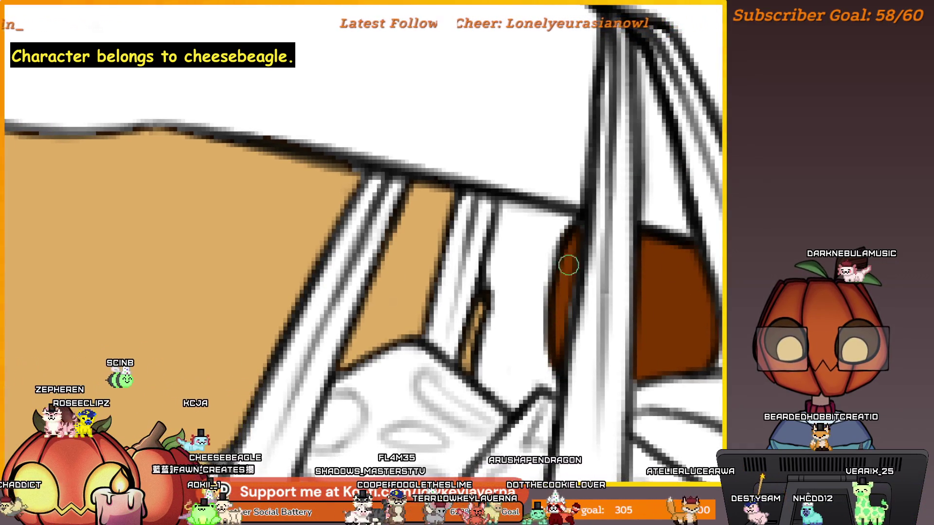
scroll(579, 236, down, 6)
drag(668, 150, 610, 166)
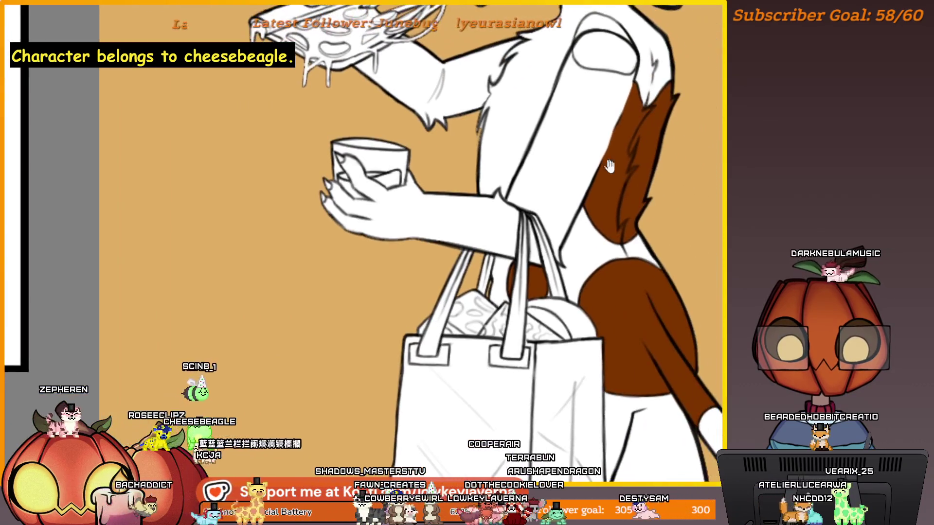
scroll(553, 252, up, 5)
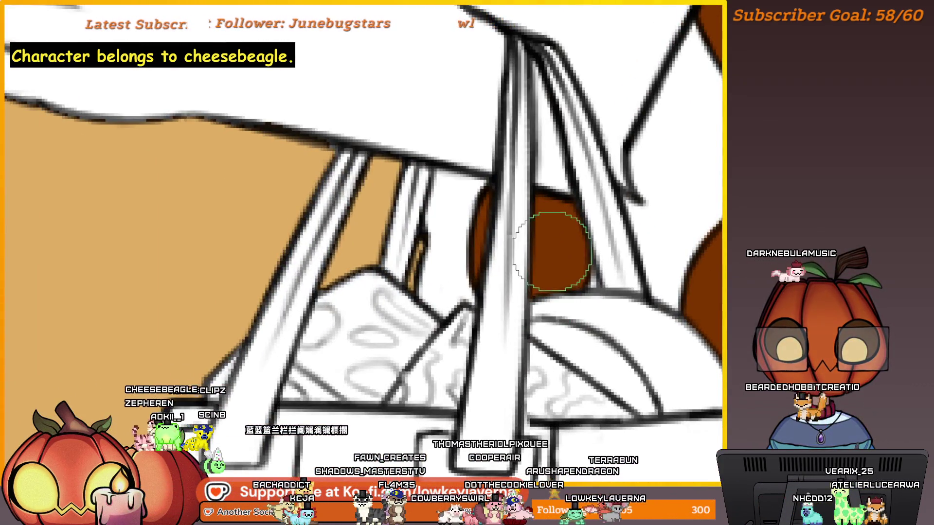
scroll(539, 346, down, 5)
drag(691, 406, 629, 258)
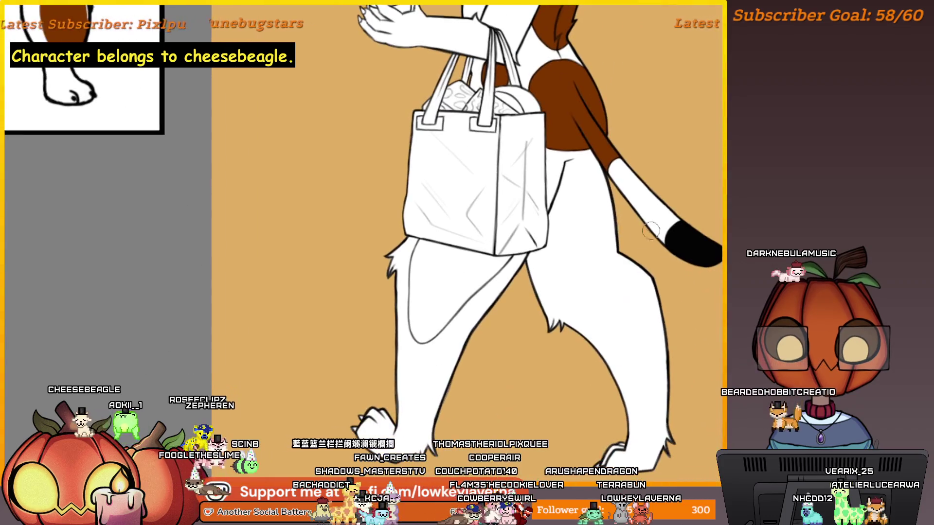
Outline the rear thigh area as a selection and fill it with brown
scroll(439, 302, up, 2)
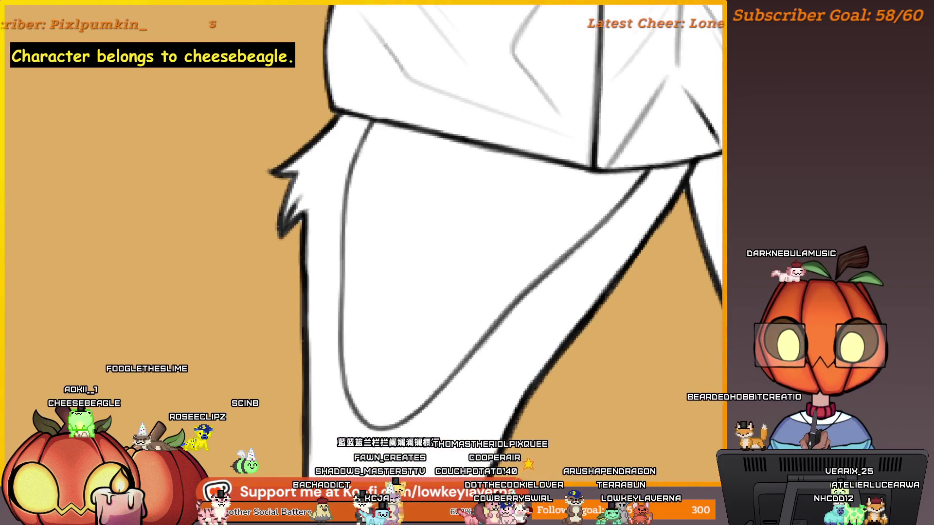
scroll(535, 288, up, 2)
mouse_move(619, 201)
mouse_down()
mouse_move(705, 150)
mouse_move(660, 150)
mouse_move(720, 148)
mouse_up()
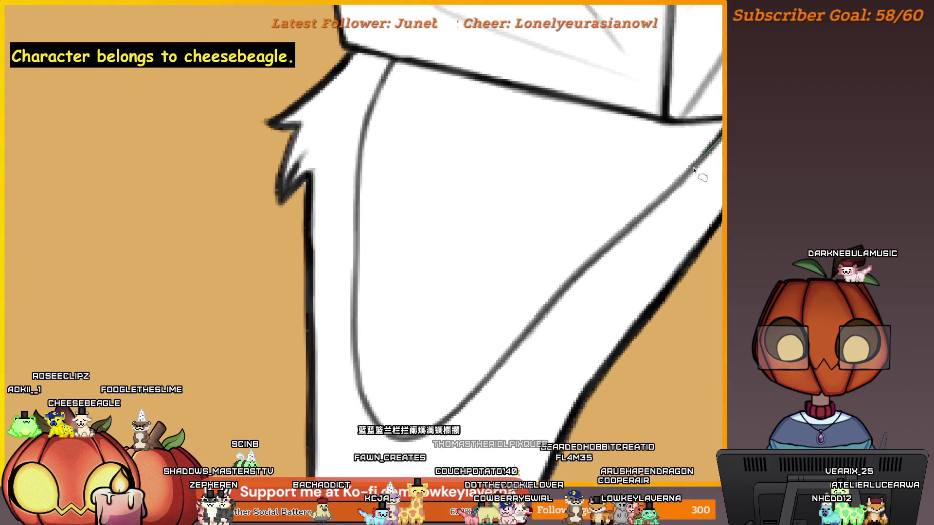
drag(599, 256, 493, 375)
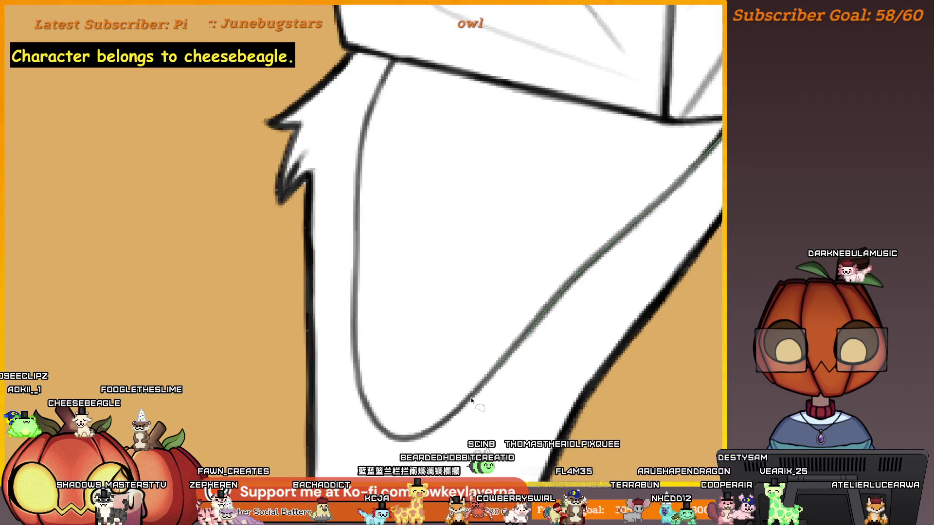
mouse_move(403, 441)
mouse_down()
mouse_move(372, 420)
mouse_move(359, 380)
mouse_move(366, 122)
mouse_move(393, 60)
mouse_move(517, 85)
mouse_up()
drag(586, 104, 645, 116)
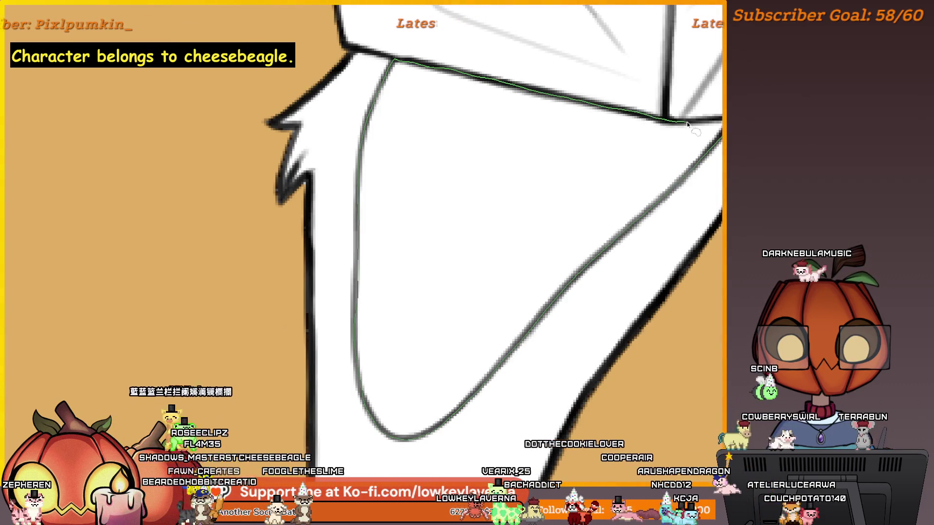
drag(711, 121, 718, 126)
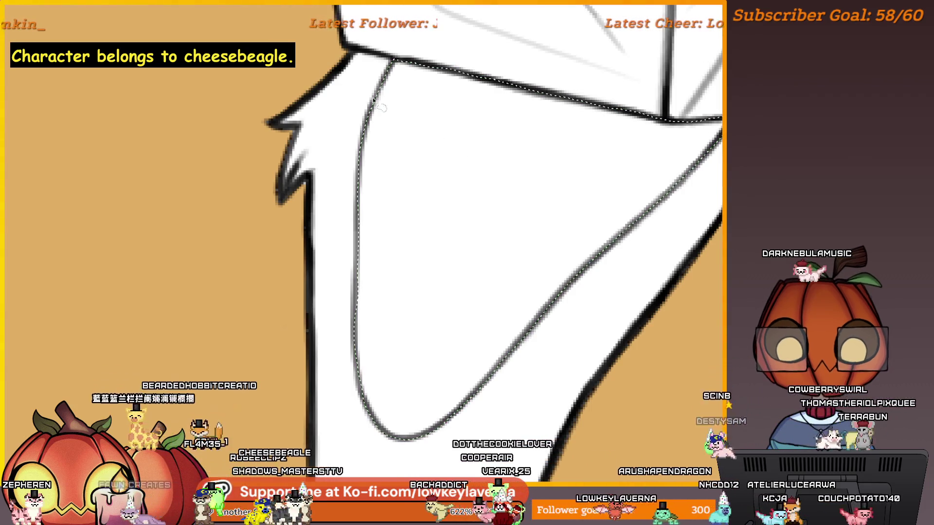
mouse_move(608, 233)
mouse_down()
mouse_move(656, 167)
mouse_move(433, 82)
mouse_move(676, 187)
mouse_move(375, 229)
mouse_move(490, 365)
mouse_up()
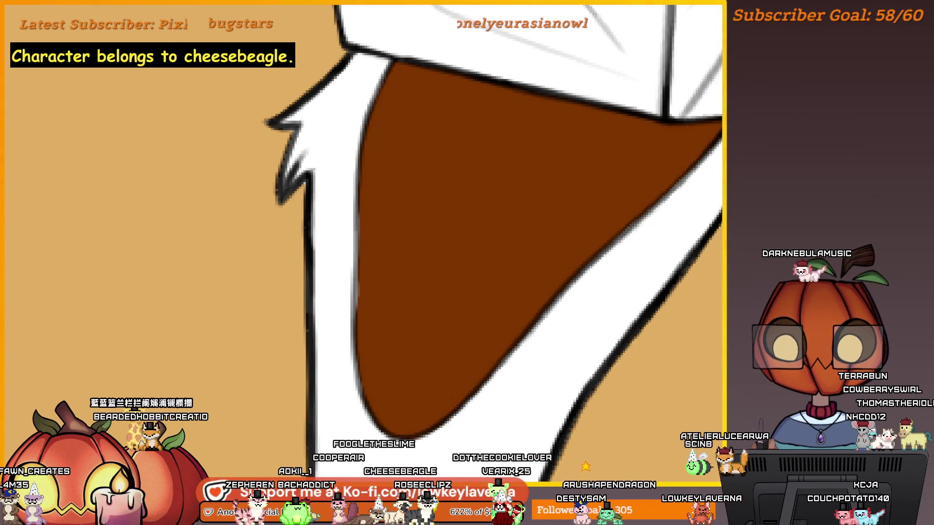
Shrink the brush twice for detail work on the thigh
key(bracketleft)
key(bracketleft)
key(bracketleft)
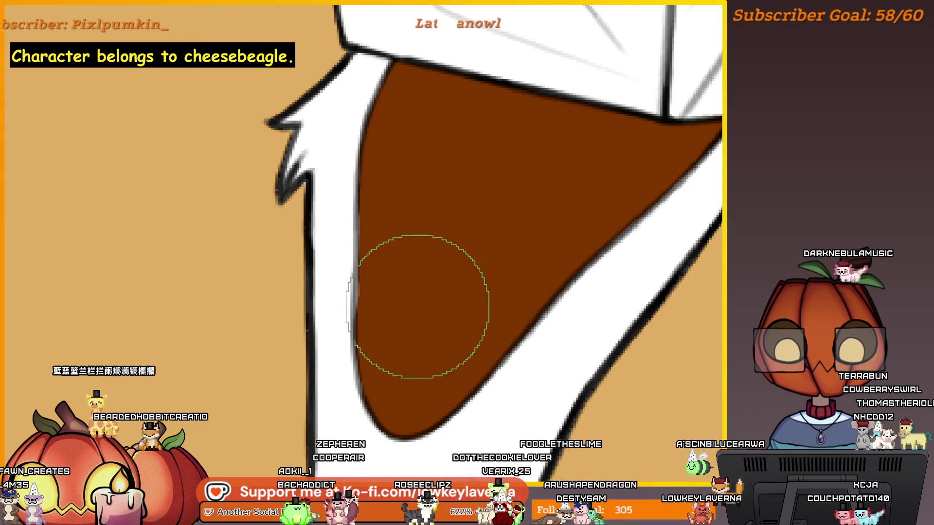
scroll(377, 239, up, 2)
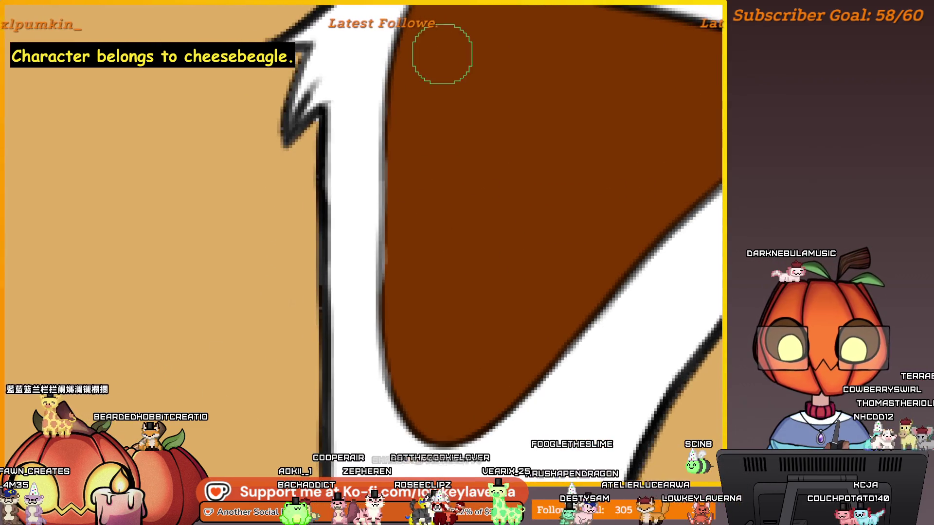
key(bracketleft)
key(bracketleft)
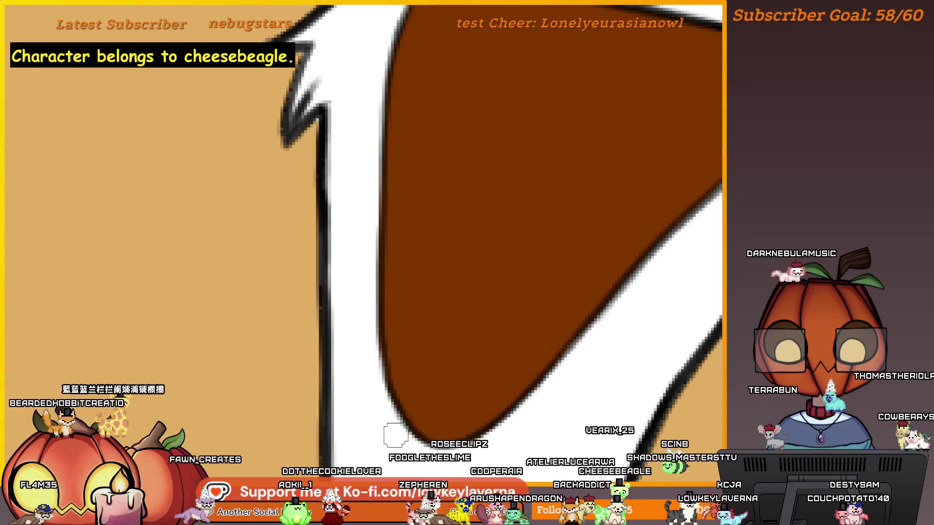
scroll(661, 227, down, 4)
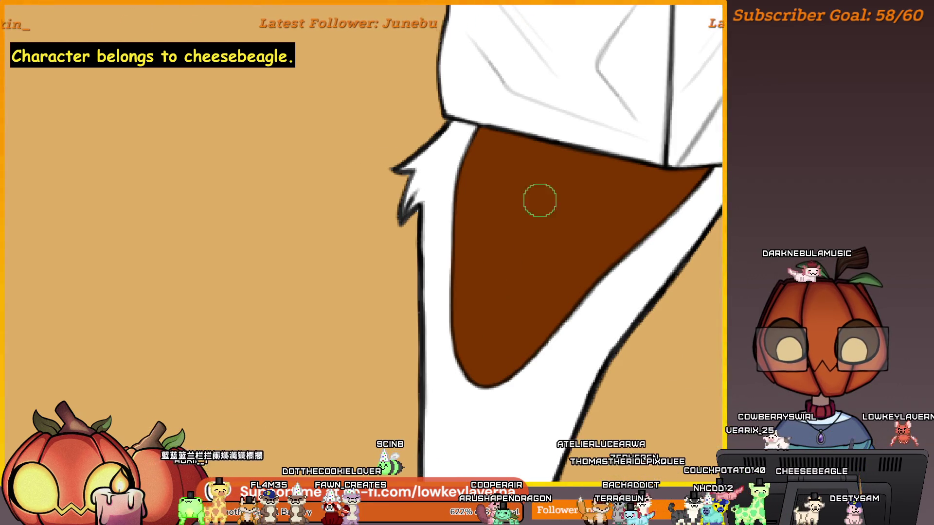
scroll(539, 200, down, 5)
scroll(489, 230, up, 5)
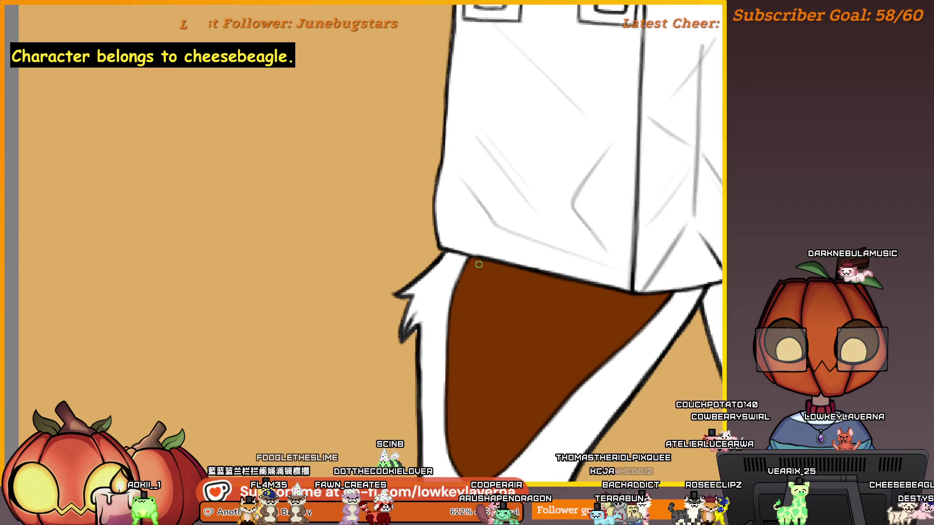
Zoom out, sample the reference sheet's chest colour and enlarge the reference image
key(ctrl+0)
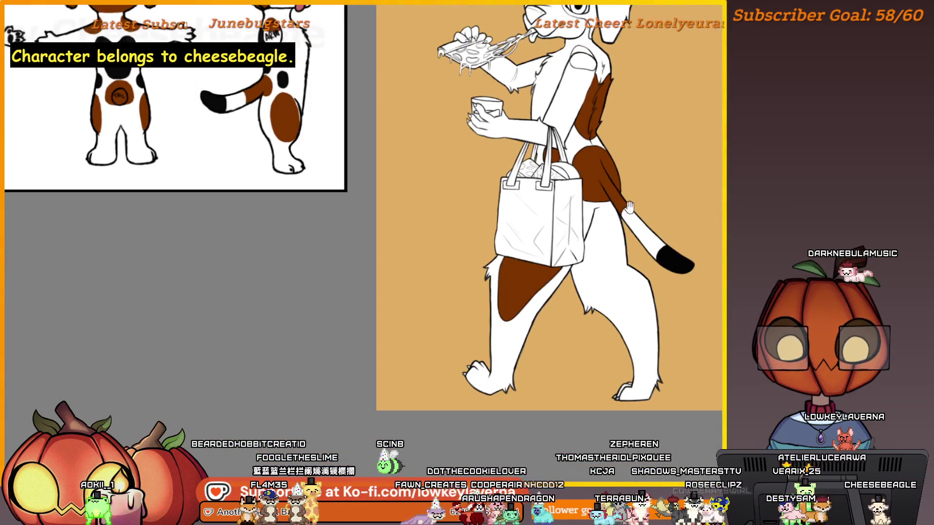
drag(629, 208, 642, 227)
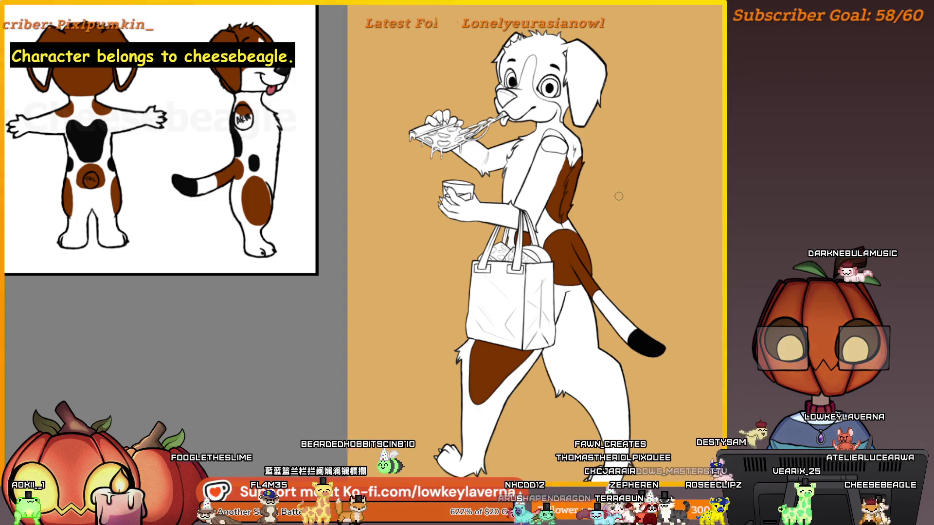
alt+click(86, 145)
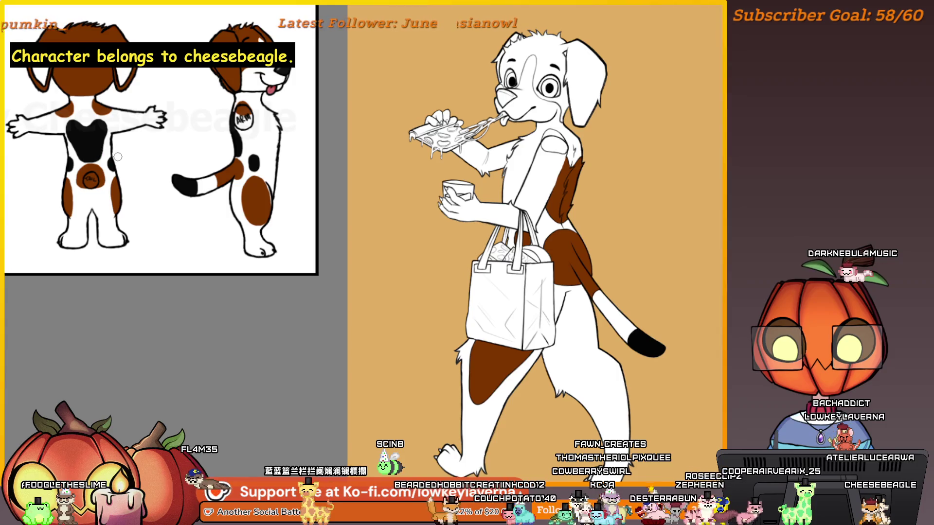
mouse_move(317, 275)
mouse_down()
mouse_move(482, 275)
mouse_move(255, 285)
mouse_up()
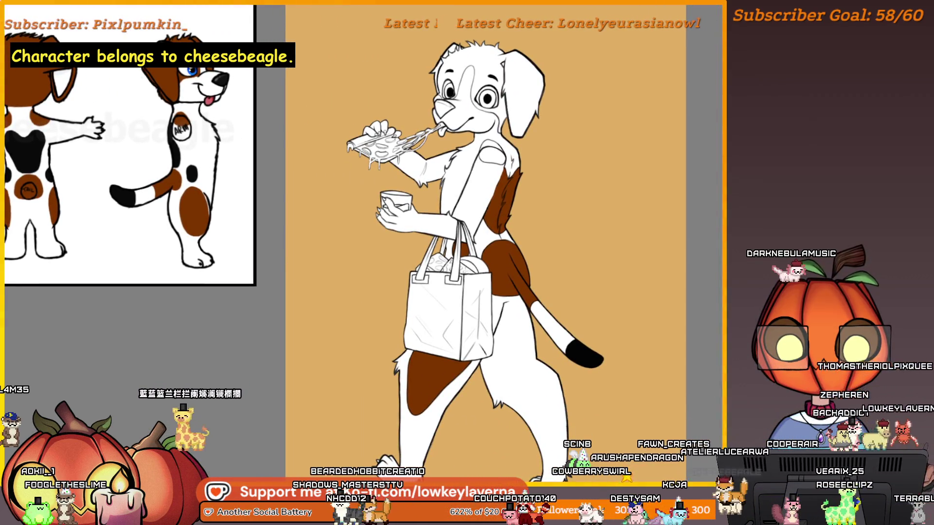
Paint black into the gap between the bag handles and the fur by the shoulder
scroll(486, 321, up, 5)
drag(486, 321, 452, 316)
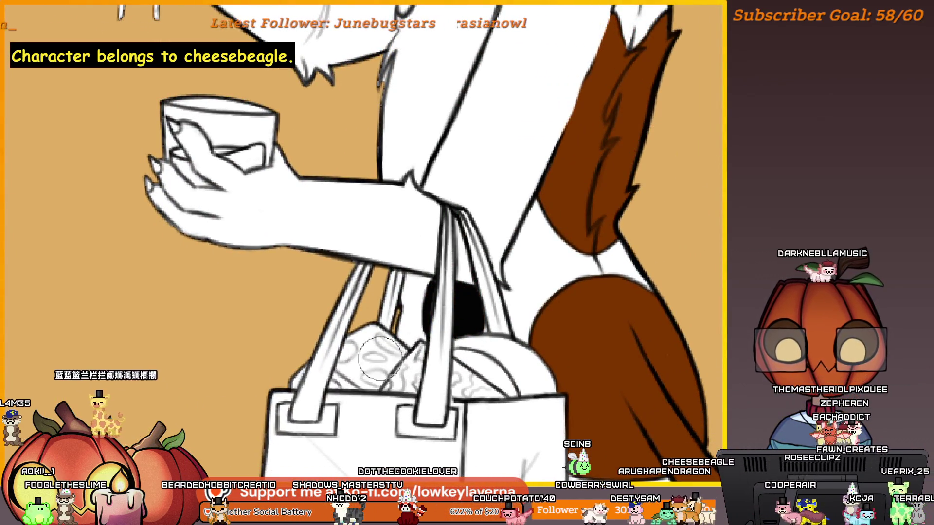
scroll(438, 292, up, 3)
mouse_move(559, 331)
mouse_down()
mouse_move(572, 272)
mouse_move(663, 163)
mouse_move(611, 119)
mouse_up()
scroll(619, 242, down, 5)
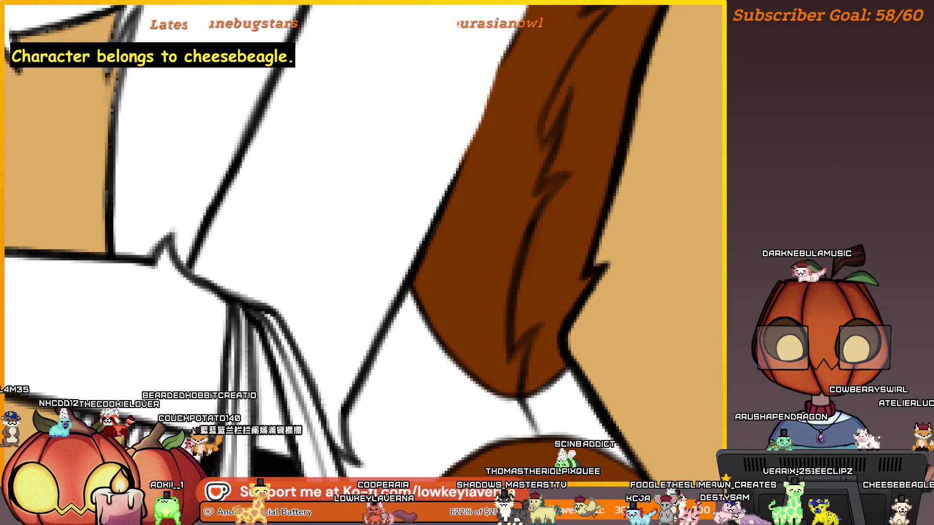
Add light fur strokes, including a zigzag, over the brown arm
mouse_move(521, 329)
mouse_down()
mouse_move(532, 334)
mouse_move(517, 374)
mouse_move(545, 312)
mouse_up()
drag(506, 457, 573, 204)
mouse_move(612, 154)
mouse_down()
mouse_move(570, 155)
mouse_move(580, 183)
mouse_up()
scroll(523, 366, down, 2)
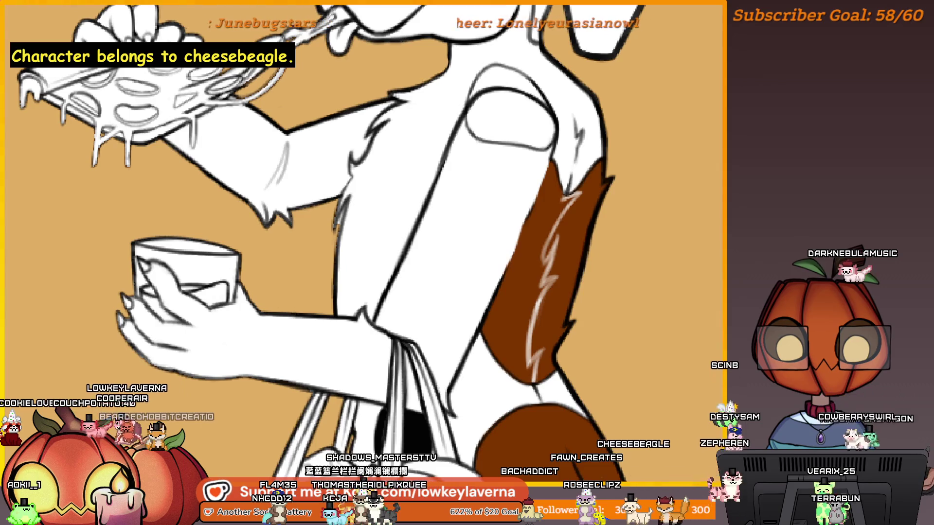
Fill the area above the brown back patch with black
mouse_move(622, 319)
mouse_down()
mouse_move(686, 316)
mouse_move(720, 152)
mouse_up()
drag(625, 166, 569, 250)
mouse_move(584, 292)
mouse_down()
mouse_move(640, 229)
mouse_move(616, 195)
mouse_move(617, 117)
mouse_move(586, 77)
mouse_up()
scroll(660, 176, down, 3)
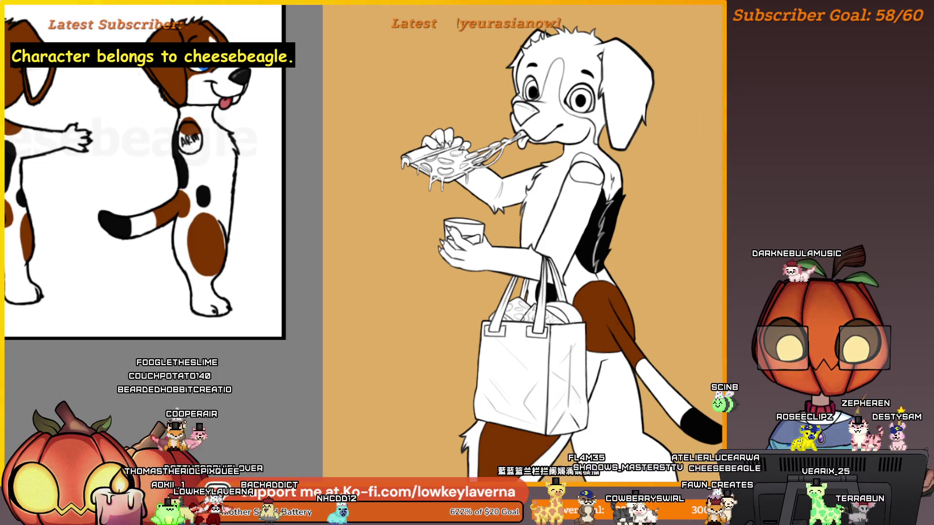
Brush brown over the dog's right ear and across the top of its head
scroll(594, 146, up, 5)
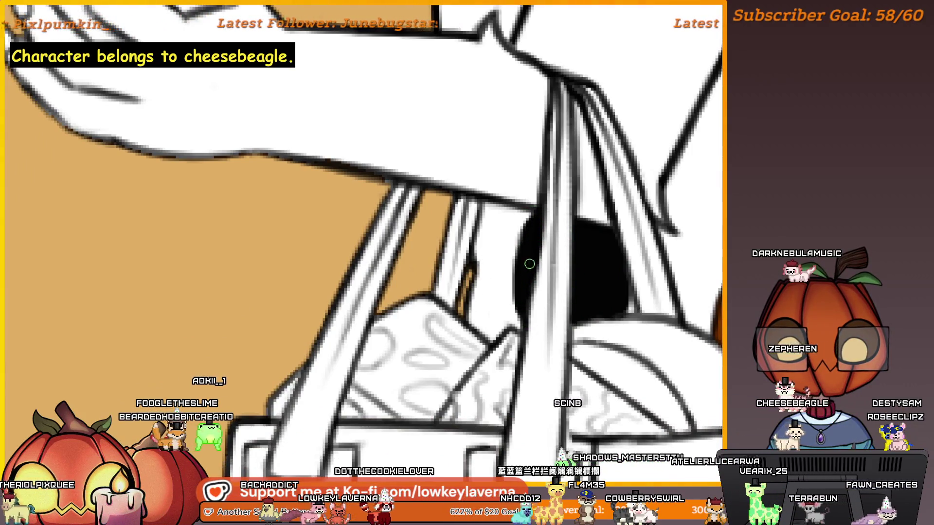
scroll(593, 262, down, 5)
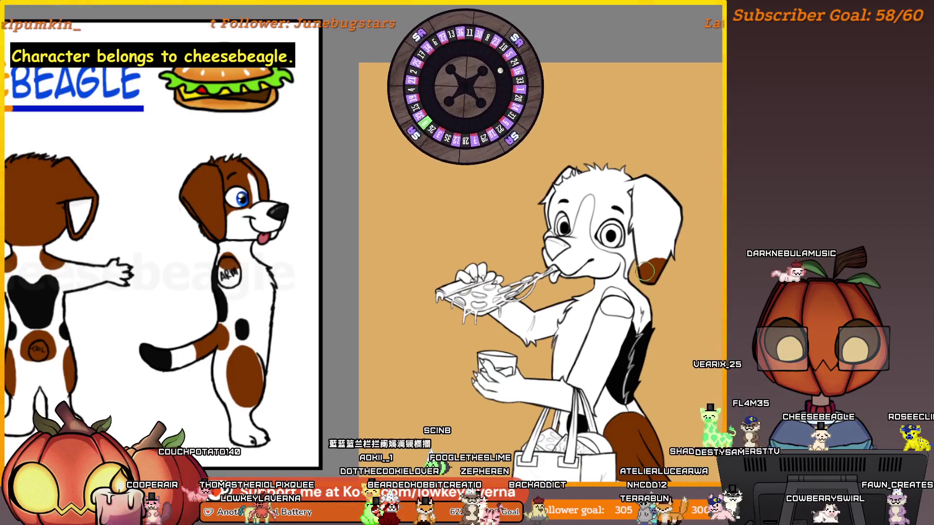
mouse_move(645, 271)
mouse_down()
mouse_move(642, 219)
mouse_move(669, 243)
mouse_up()
drag(617, 168, 543, 210)
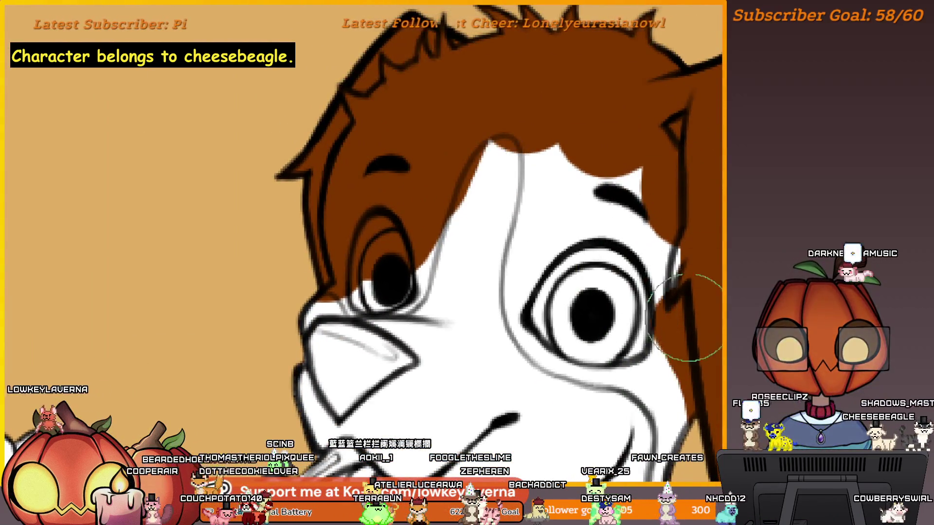
Reshape the forehead blaze: brown beside the ear, a wider white stripe, a narrowed tip
drag(627, 127, 650, 156)
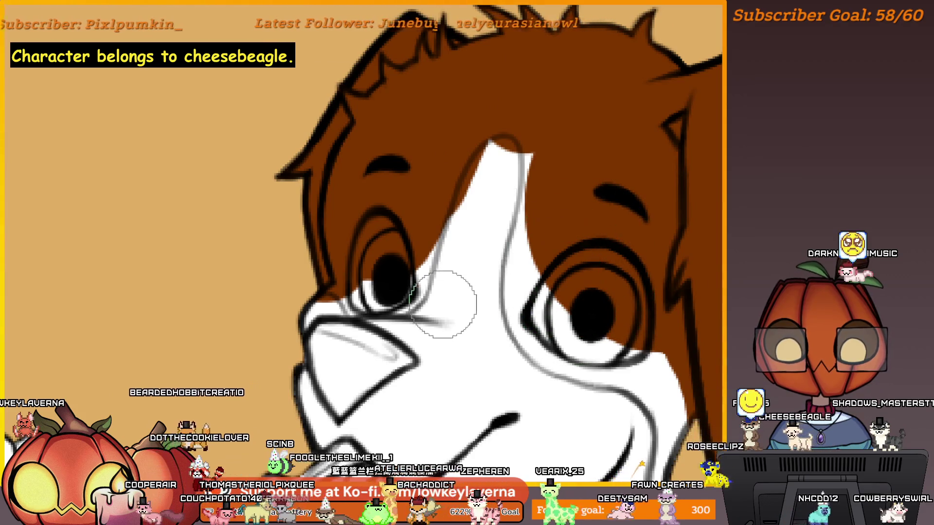
click(495, 183)
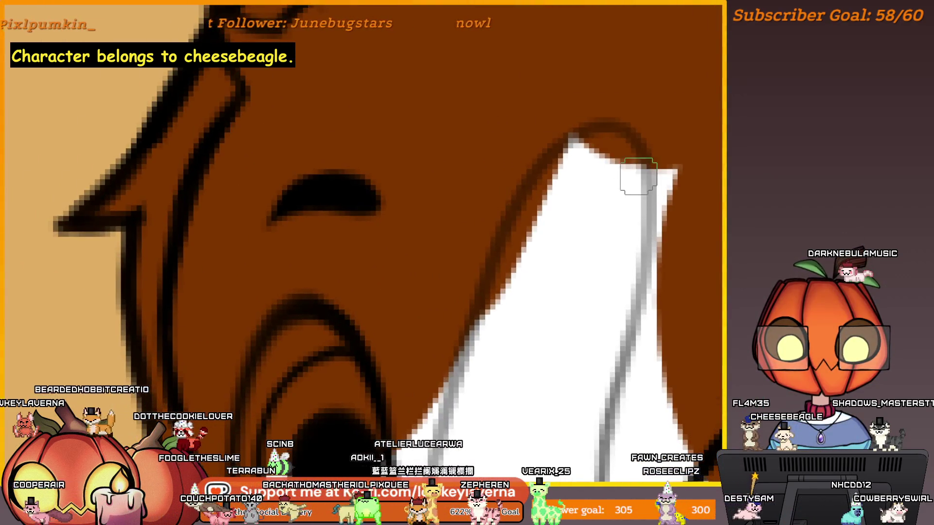
mouse_move(564, 165)
mouse_down()
mouse_move(538, 202)
mouse_move(489, 344)
mouse_up()
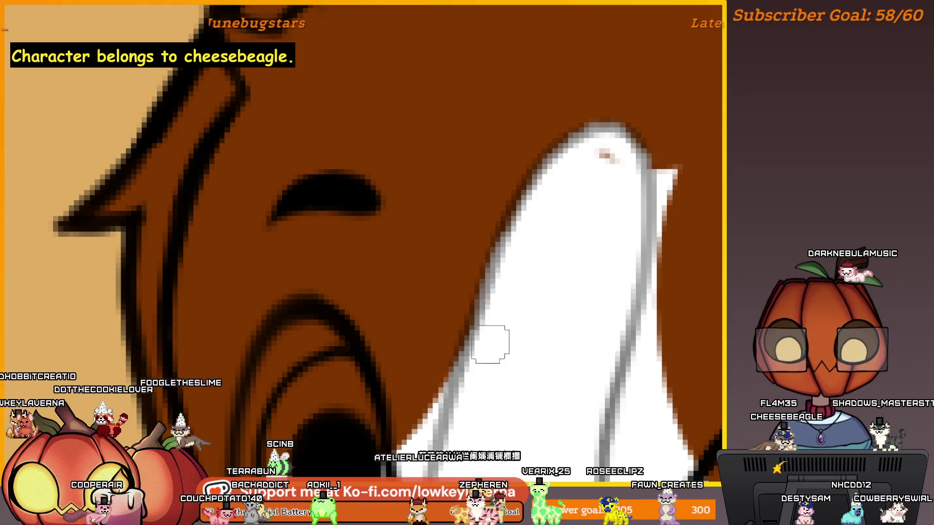
scroll(655, 210, down, 2)
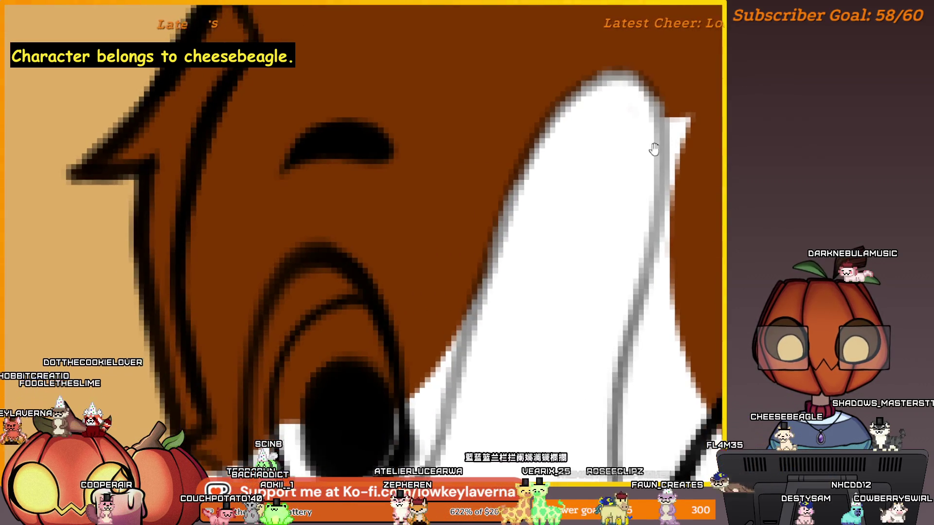
key(bracketleft)
drag(656, 155, 634, 137)
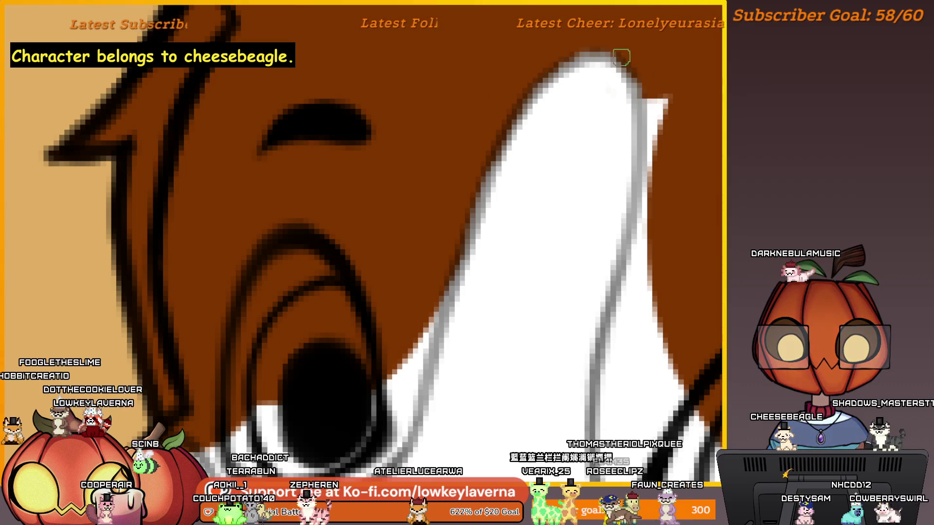
drag(566, 66, 508, 129)
Enlarge the brush and paint the left eye's iris blue over its white highlight
mouse_move(463, 234)
mouse_down()
mouse_move(587, 150)
mouse_move(632, 139)
mouse_up()
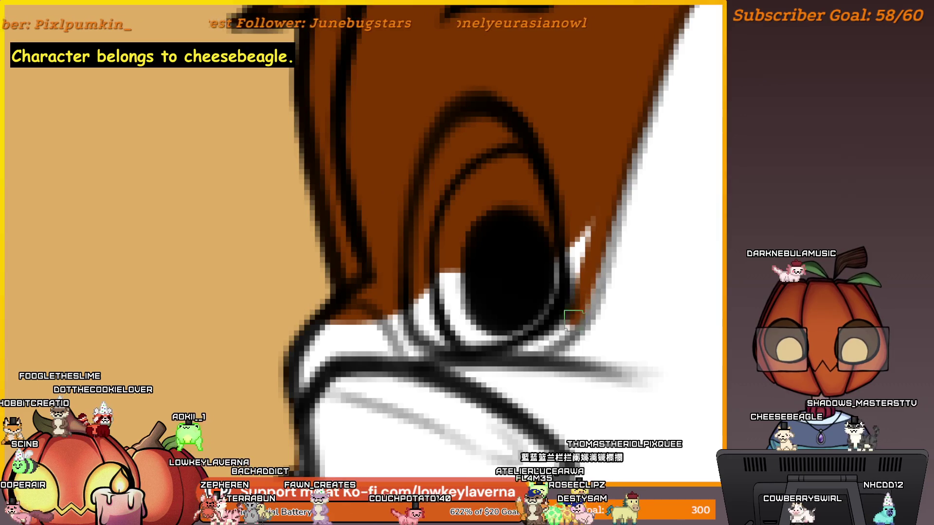
drag(503, 317, 625, 283)
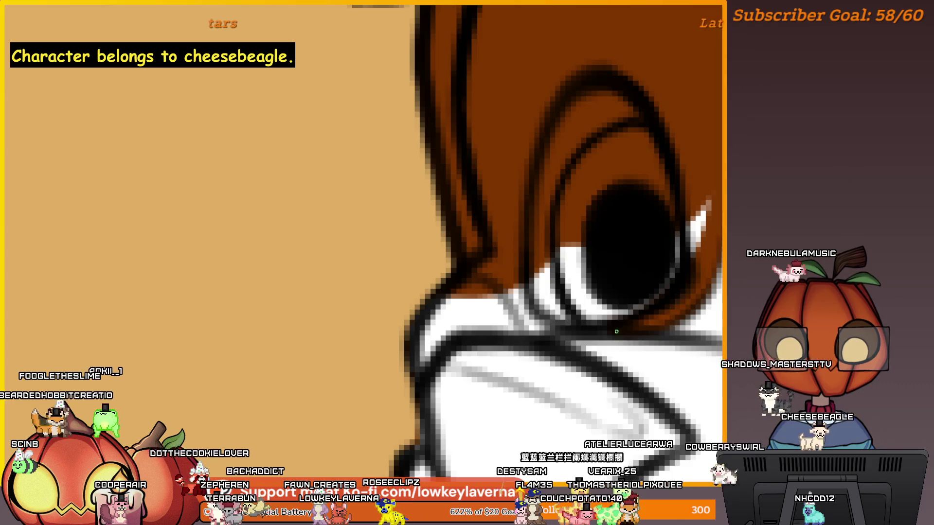
mouse_move(617, 332)
mouse_down()
mouse_move(652, 351)
mouse_move(593, 371)
mouse_up()
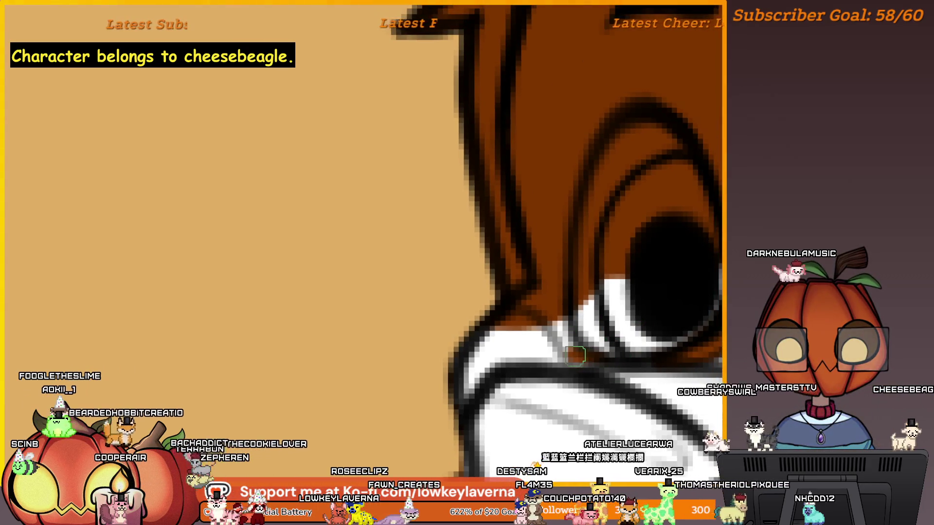
key(bracketright)
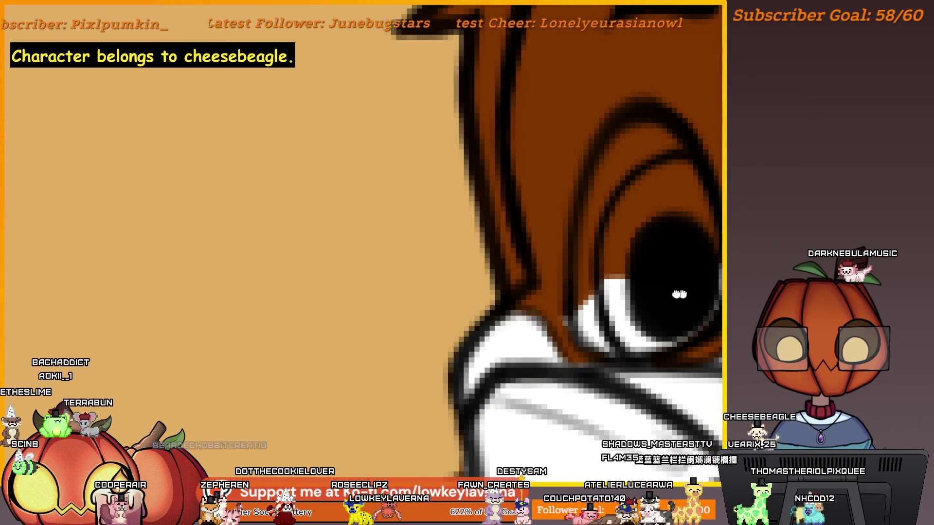
drag(679, 294, 616, 297)
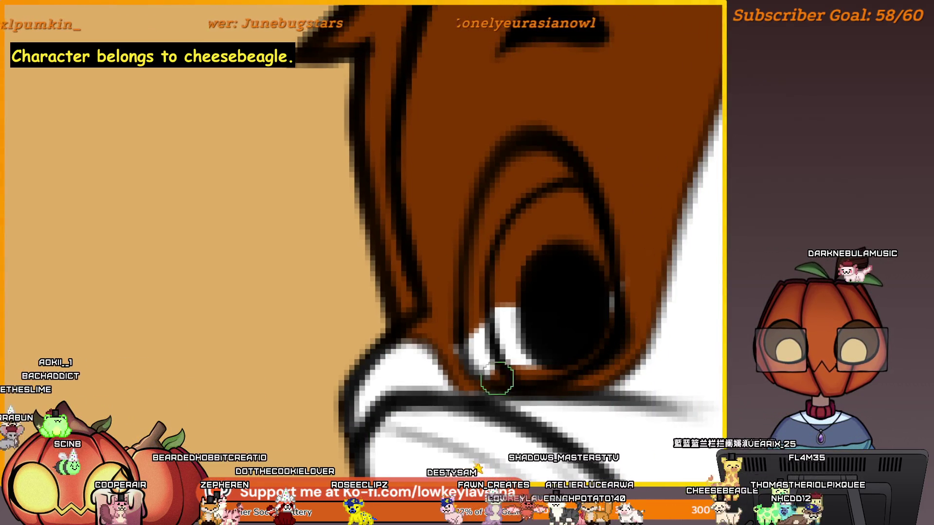
drag(480, 369, 516, 309)
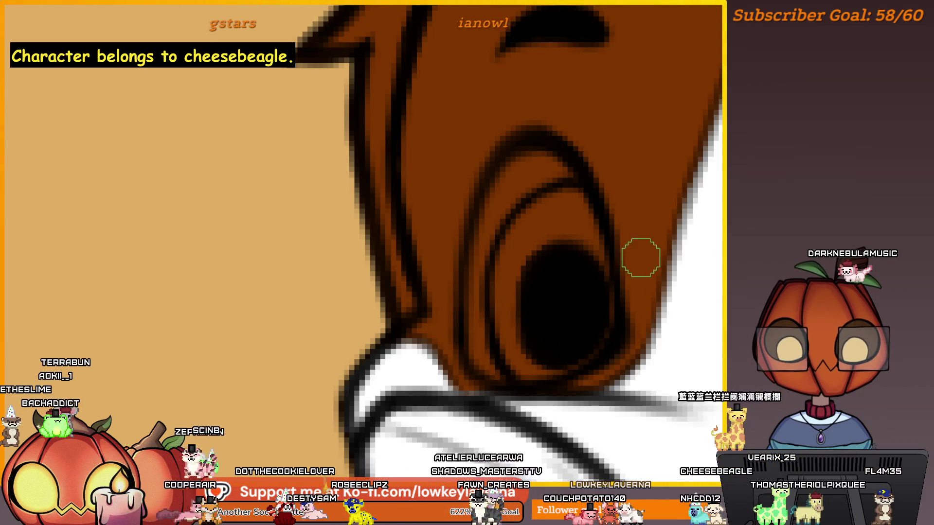
scroll(614, 290, down, 5)
scroll(534, 209, up, 5)
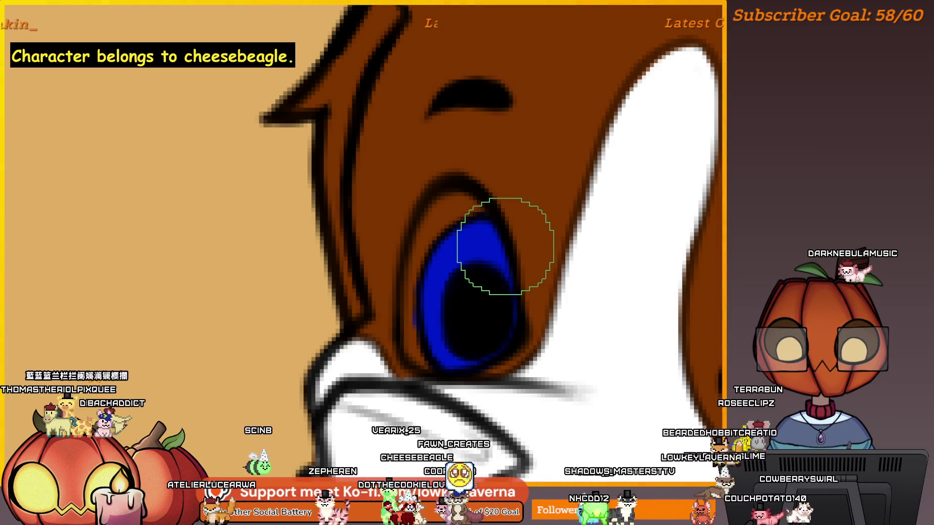
Fill the right eye's iris with blue
scroll(340, 272, right, 5)
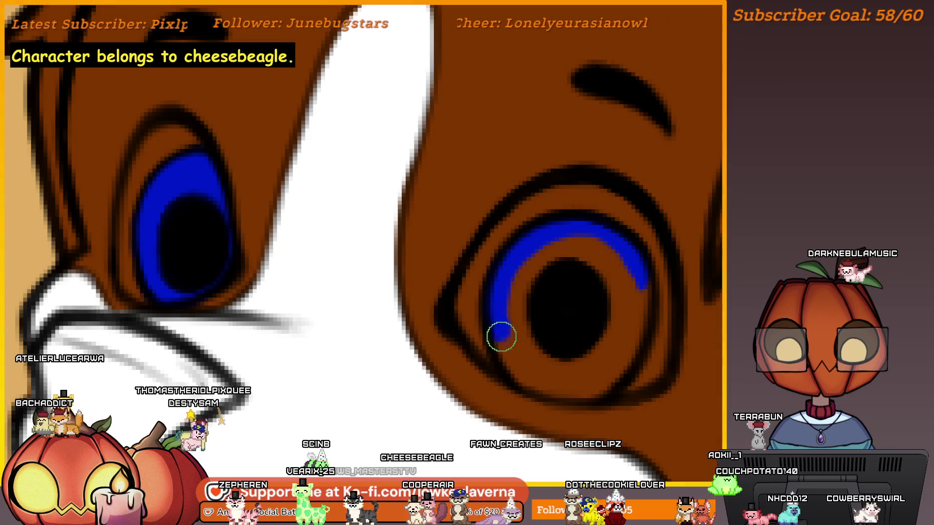
drag(501, 335, 538, 384)
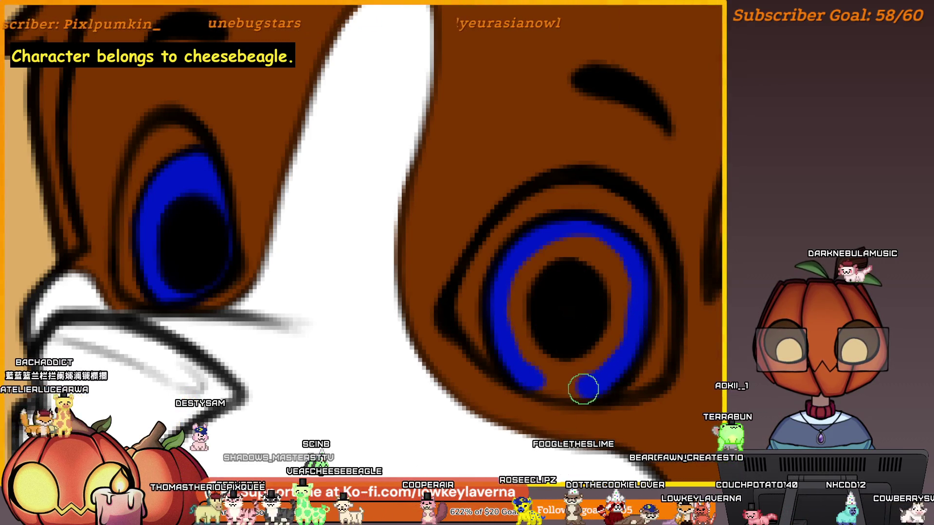
mouse_move(628, 355)
mouse_down()
mouse_move(597, 242)
mouse_move(555, 367)
mouse_move(588, 337)
mouse_move(598, 260)
mouse_up()
scroll(624, 246, down, 4)
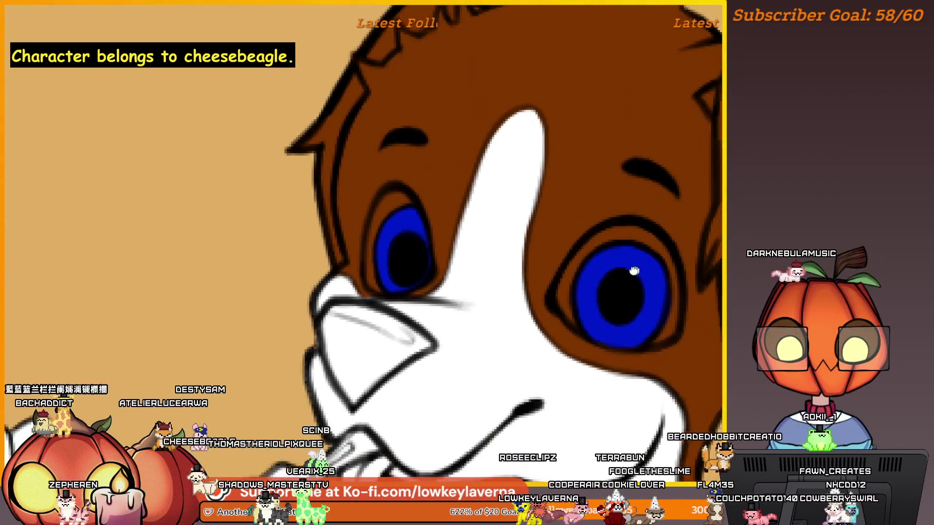
scroll(624, 246, up, 1)
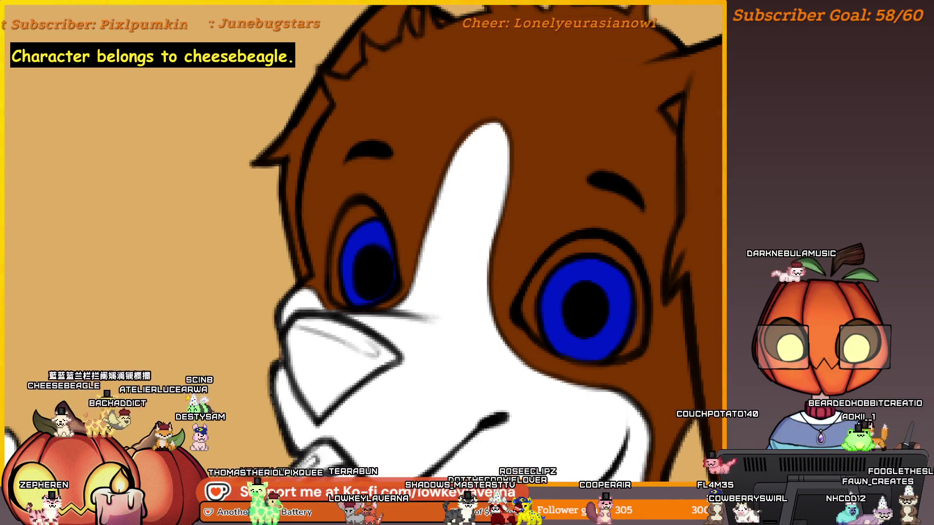
Add white highlights on the right eye's rim and above the left eye, then zoom out
mouse_move(614, 254)
mouse_down()
mouse_move(567, 258)
mouse_move(533, 297)
mouse_move(530, 321)
mouse_up()
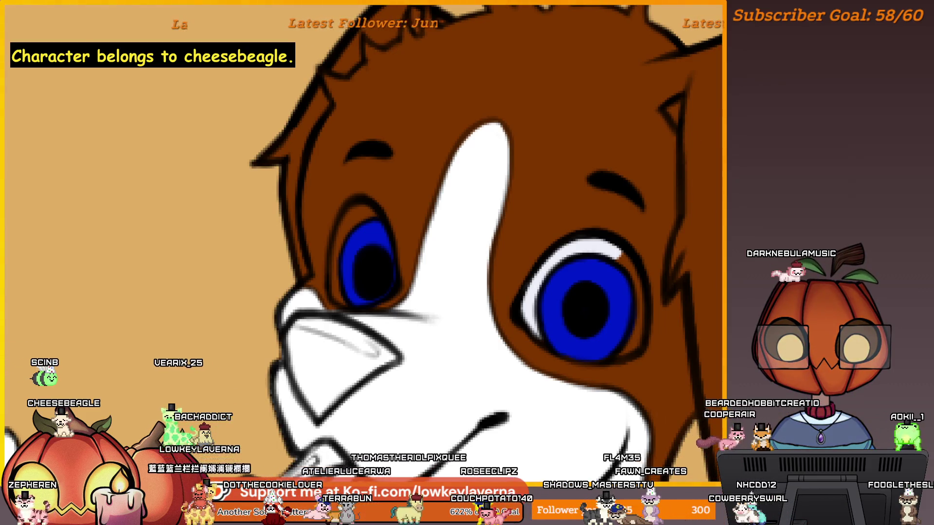
drag(615, 254, 626, 261)
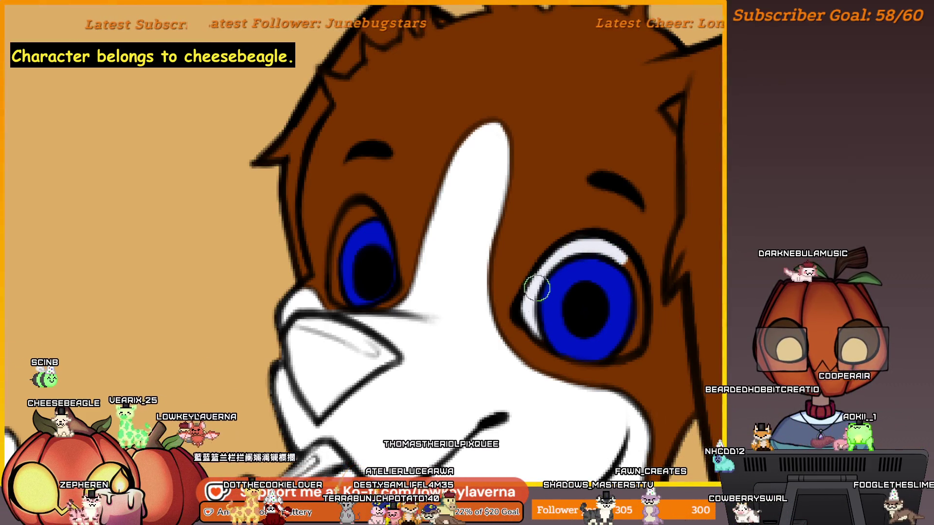
key(bracketleft)
key(bracketleft)
key(bracketleft)
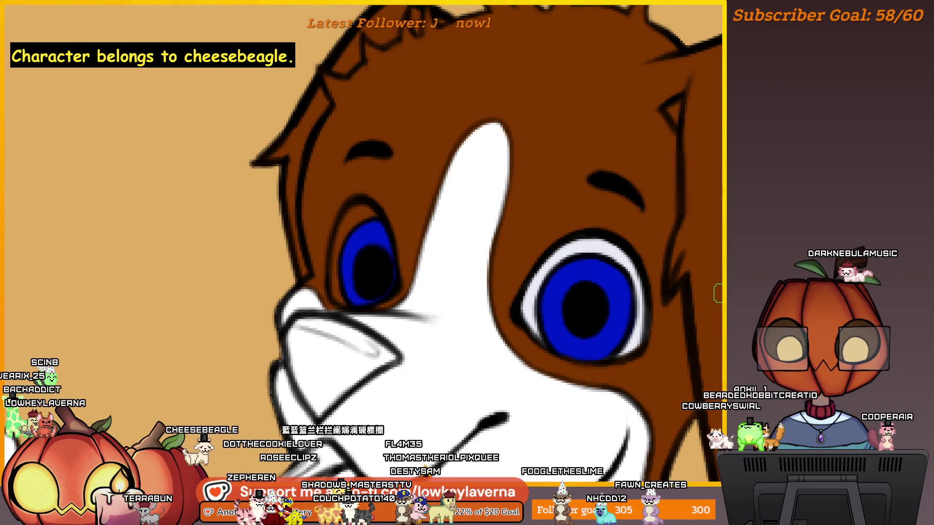
key(bracketleft)
key(bracketleft)
key(bracketleft)
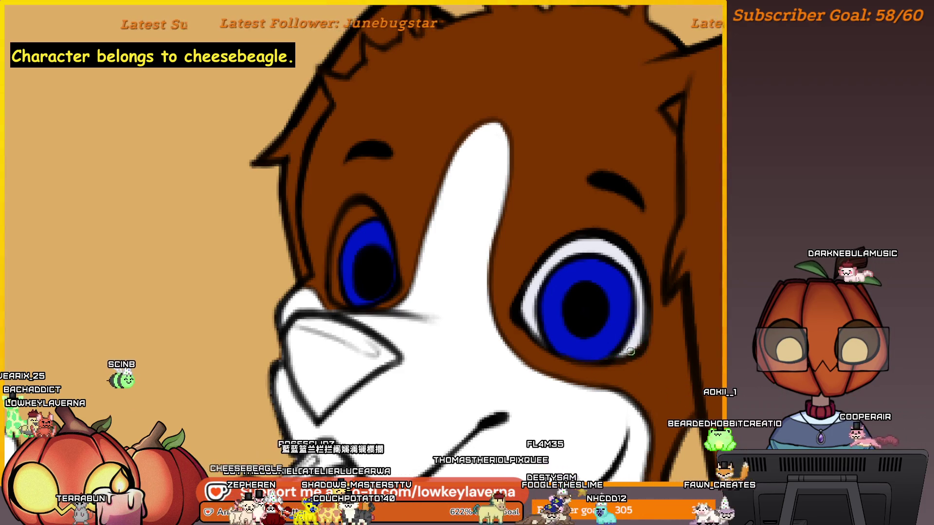
scroll(681, 305, up, 1)
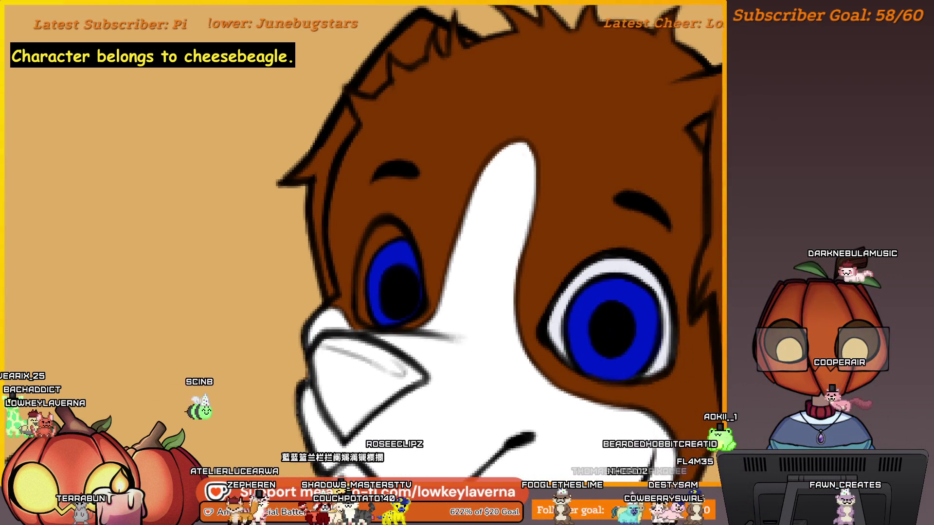
mouse_move(389, 229)
mouse_down()
mouse_move(407, 219)
mouse_move(396, 231)
mouse_up()
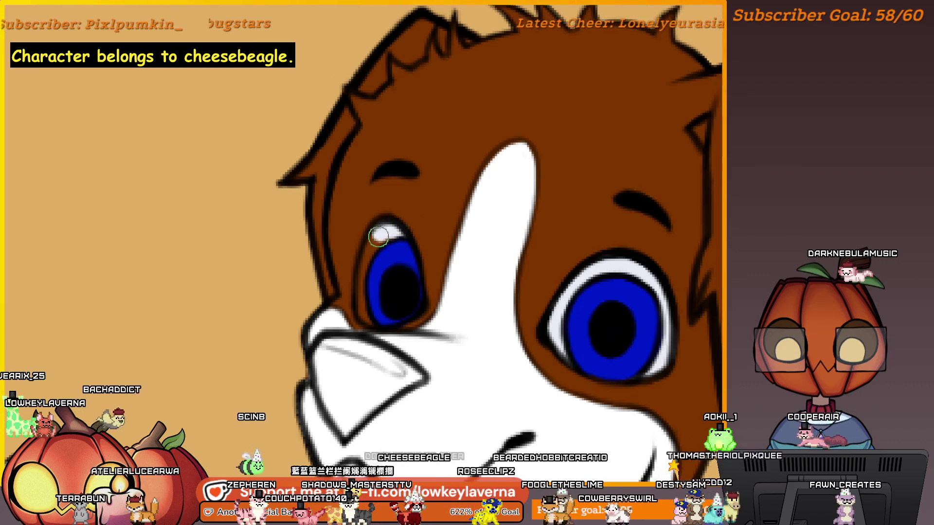
key(bracketright)
key(bracketright)
key(bracketright)
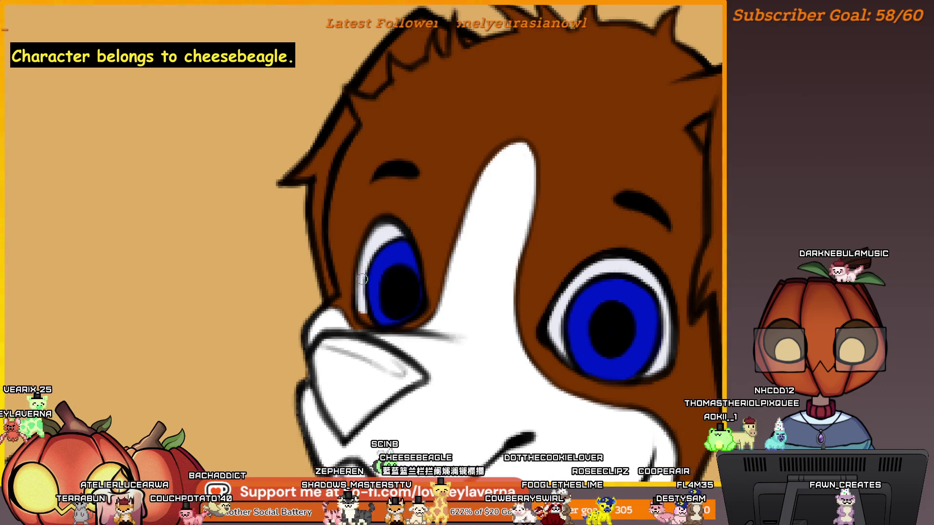
key(bracketright)
key(bracketright)
key(bracketright)
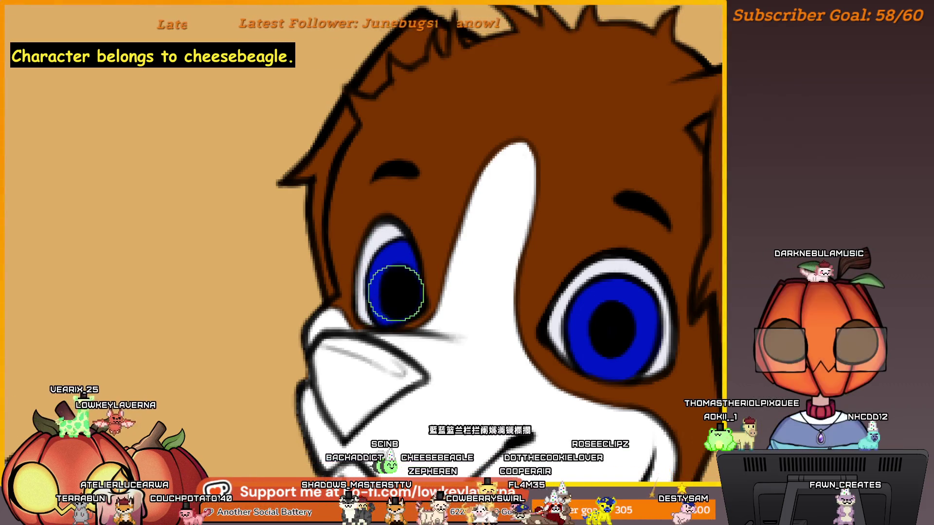
key(ctrl+minus)
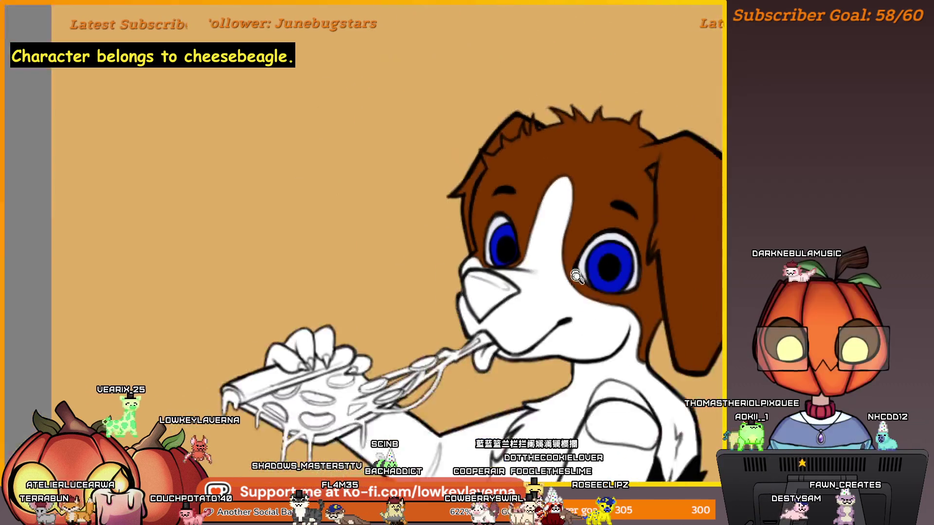
key(ctrl+minus)
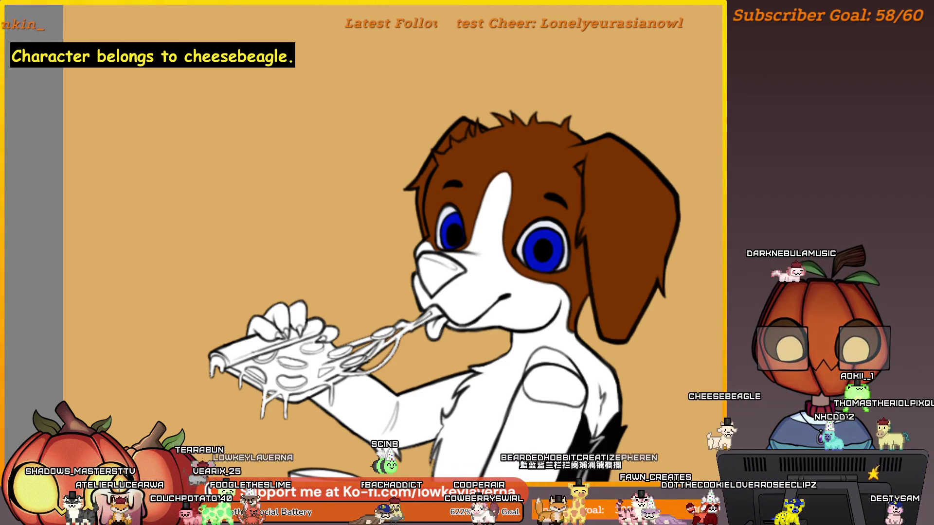
key(ctrl+minus)
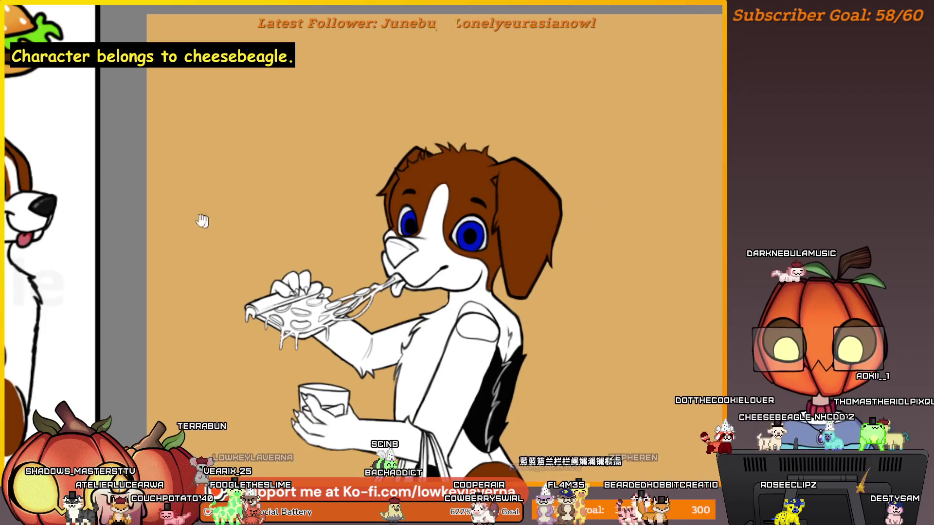
drag(203, 219, 694, 198)
key(ctrl+plus)
key(ctrl+plus)
key(ctrl+plus)
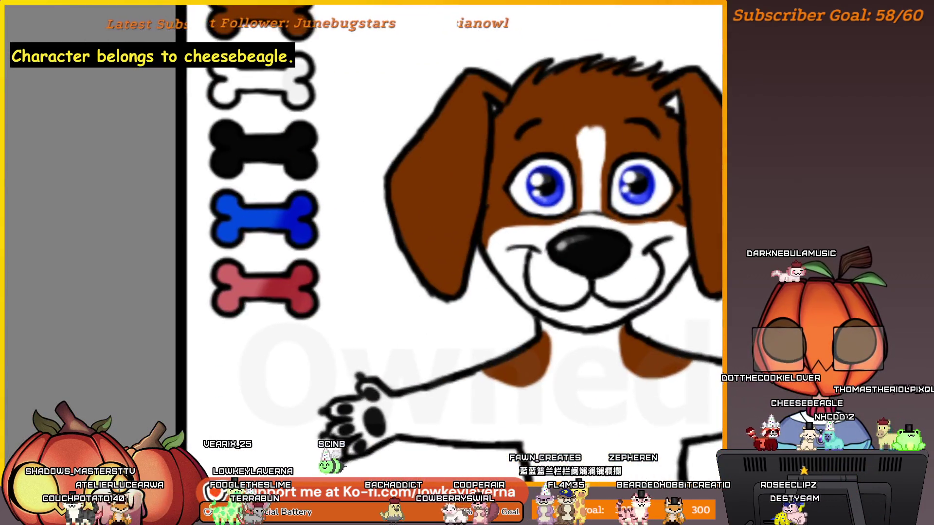
key(ctrl+minus)
key(ctrl+plus)
drag(719, 160, 242, 320)
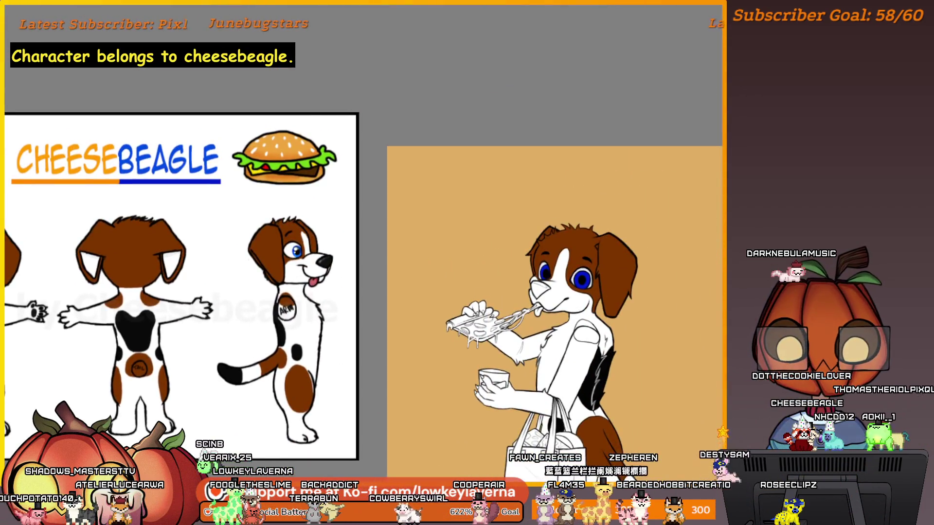
scroll(243, 320, down, 5)
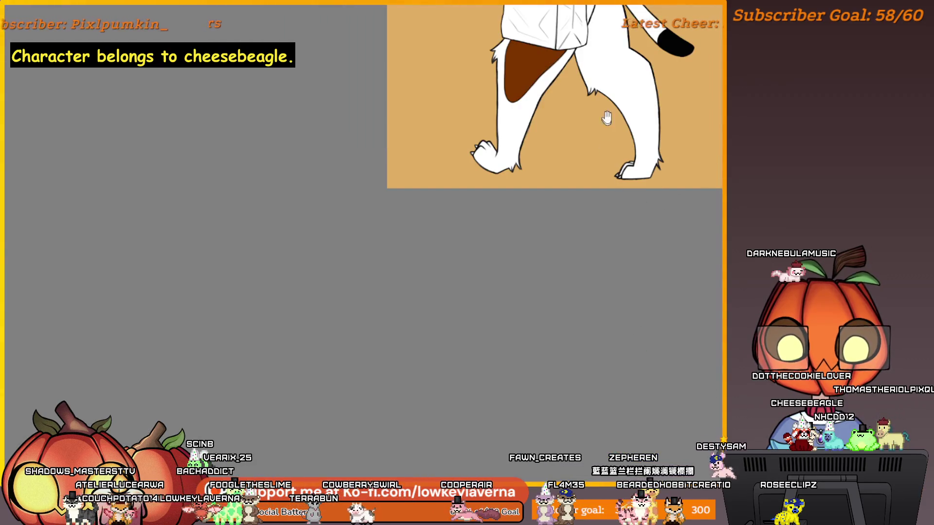
key(ctrl+minus)
key(ctrl+plus)
key(ctrl+plus)
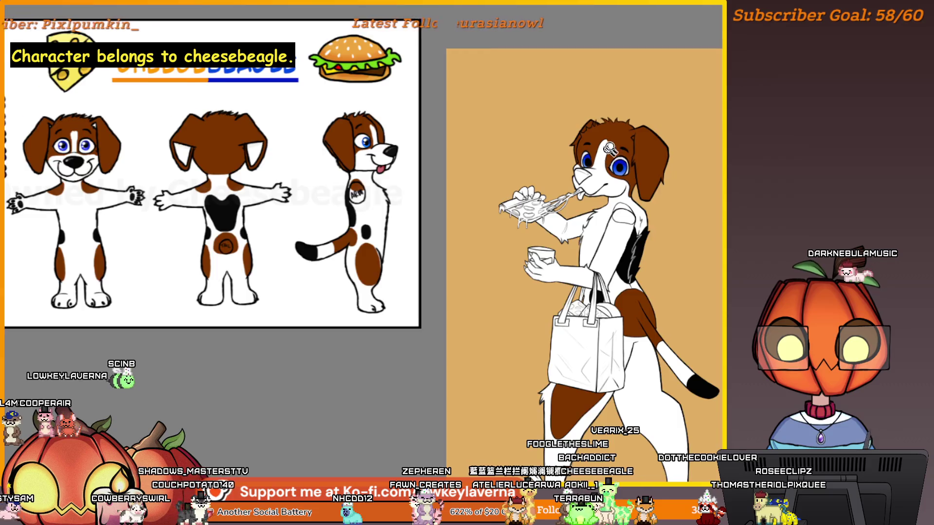
scroll(609, 147, up, 10)
Dot white highlights into the right and left eyes
click(569, 238)
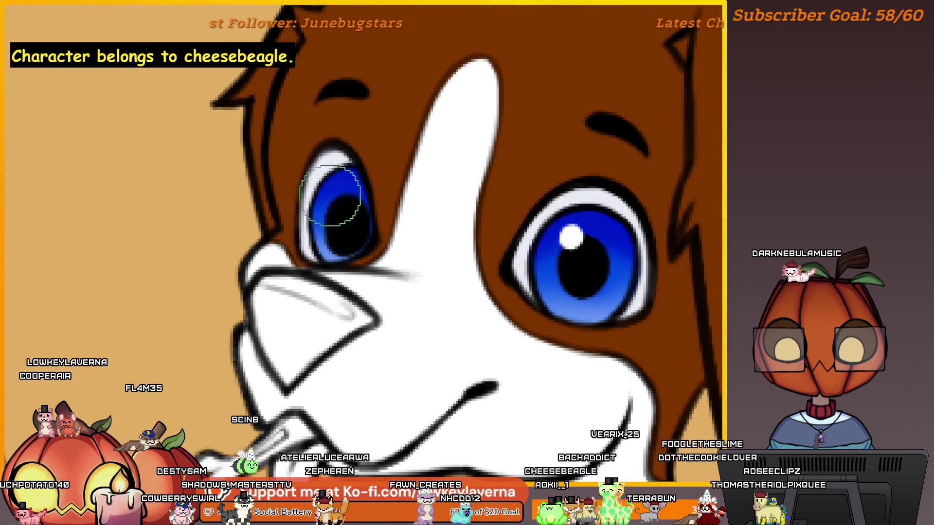
click(335, 197)
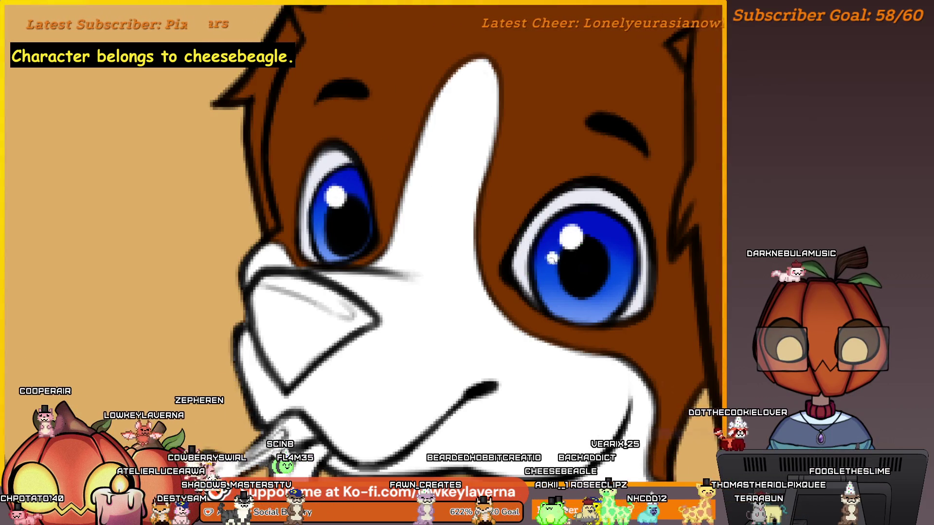
click(553, 258)
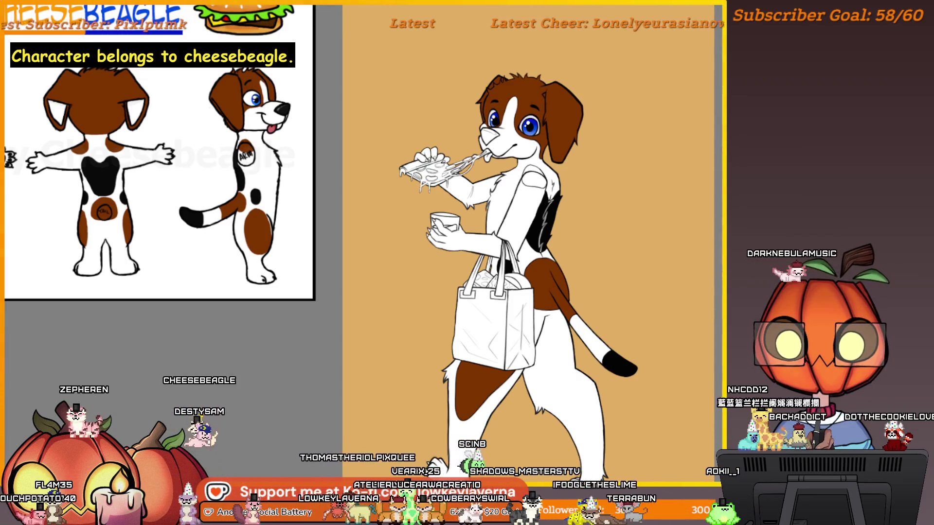
Transform the lassoed eye selection to reposition it and commit
key(ctrl+t)
scroll(510, 139, up, 2)
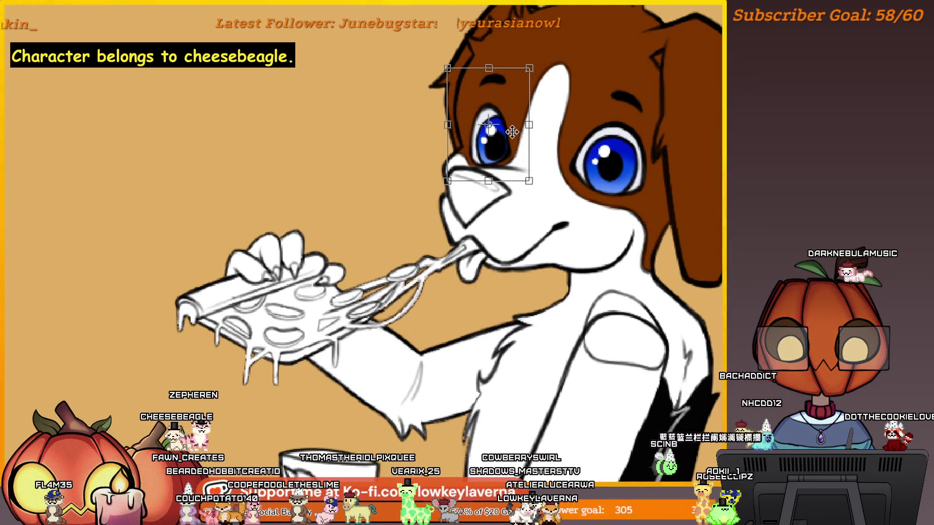
key(Return)
scroll(580, 243, down, 5)
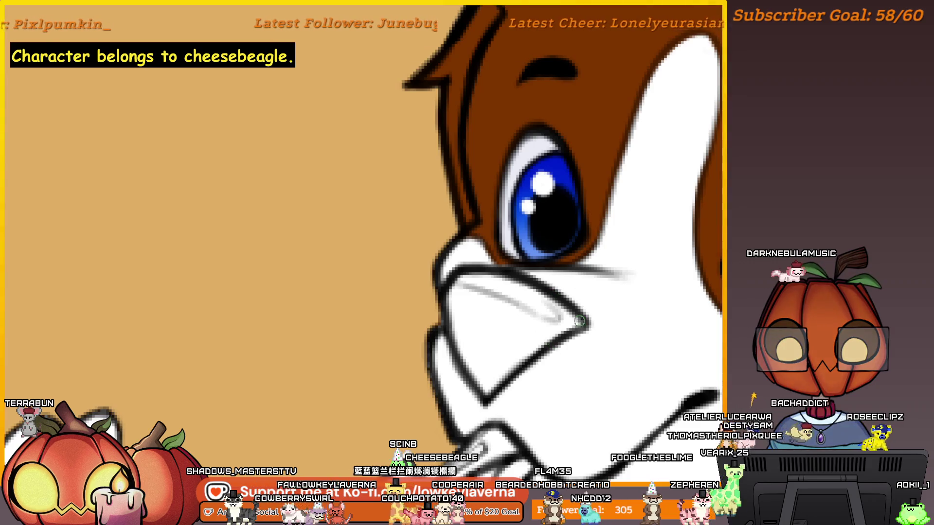
Erase the light grey stroke inside the nose and view the whole drawing
key(e)
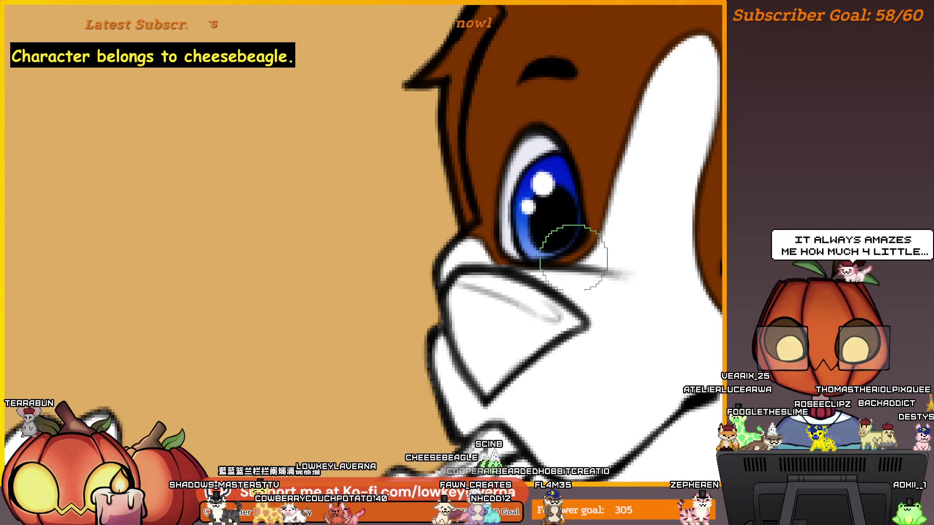
drag(550, 319, 462, 285)
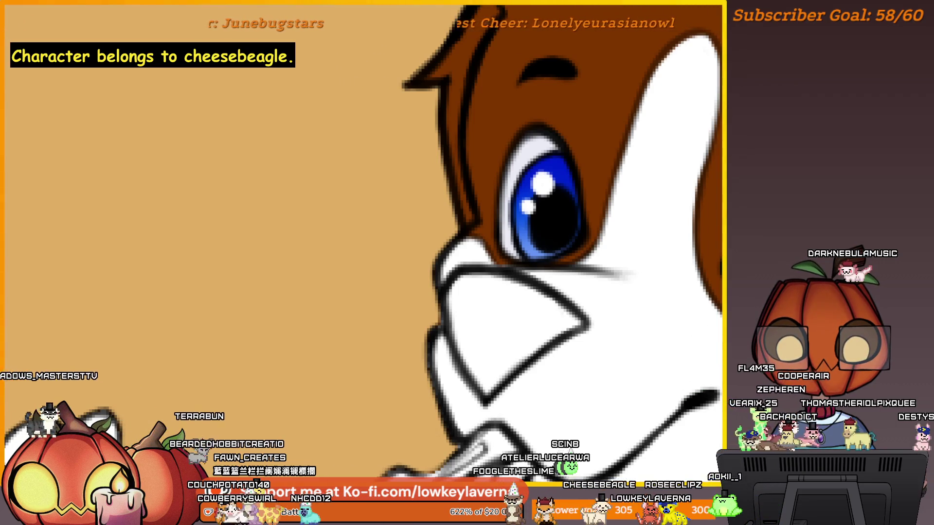
key(ctrl+0)
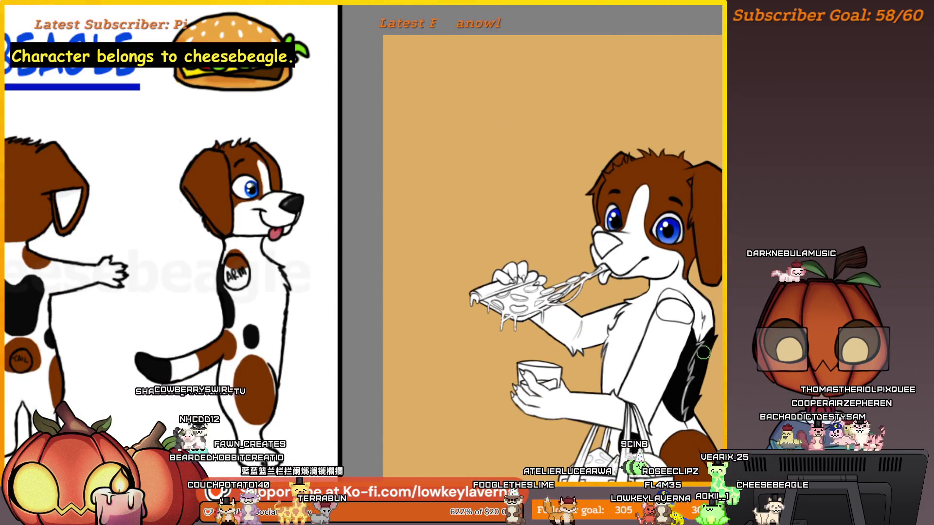
Enlarge the brush and fill the beagle's nose solid black, leaving a thin grey shine streak
scroll(703, 352, up, 5)
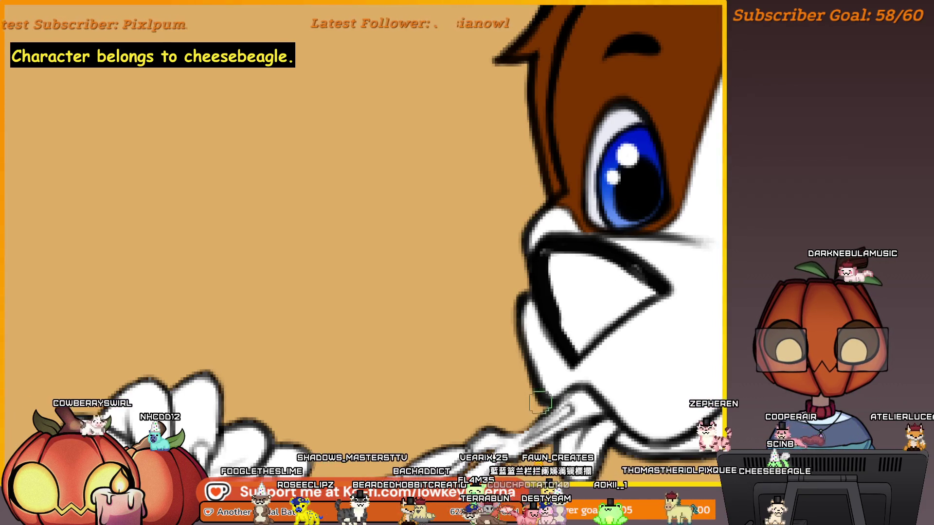
drag(637, 446, 586, 376)
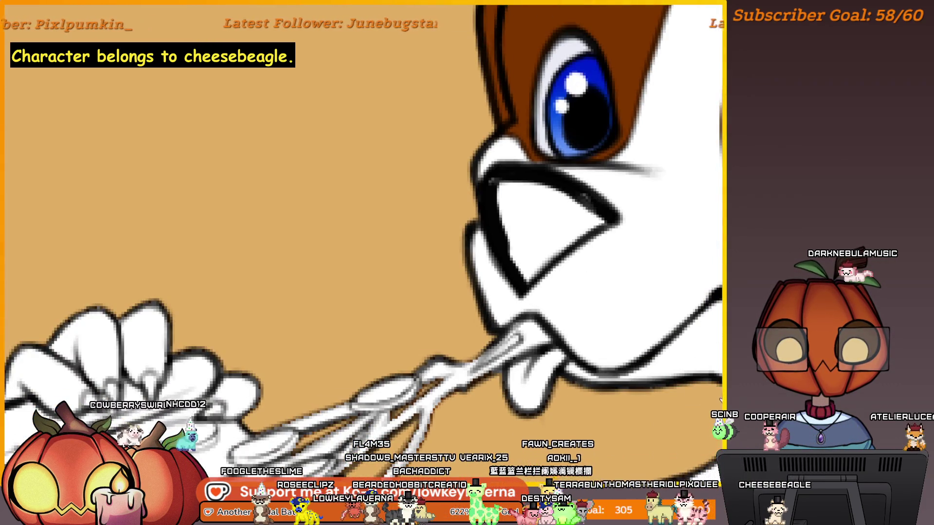
drag(721, 400, 690, 433)
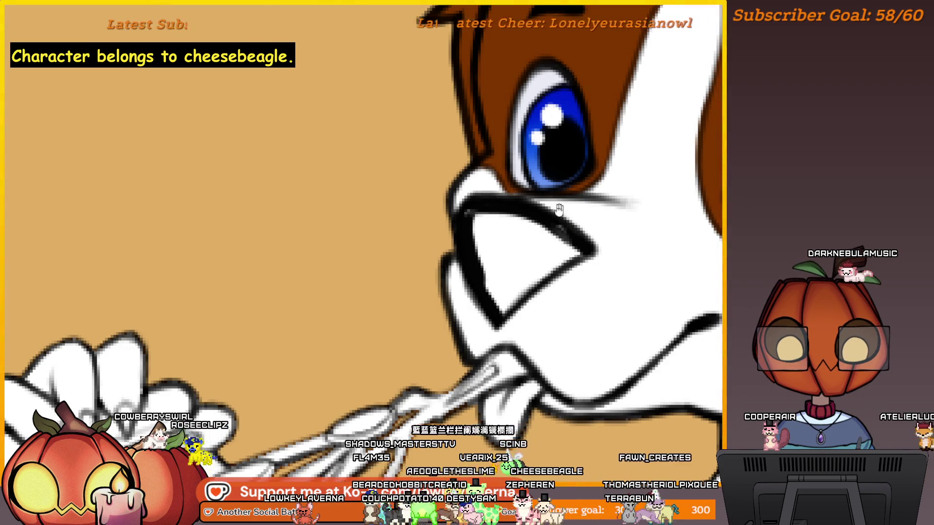
drag(559, 209, 565, 270)
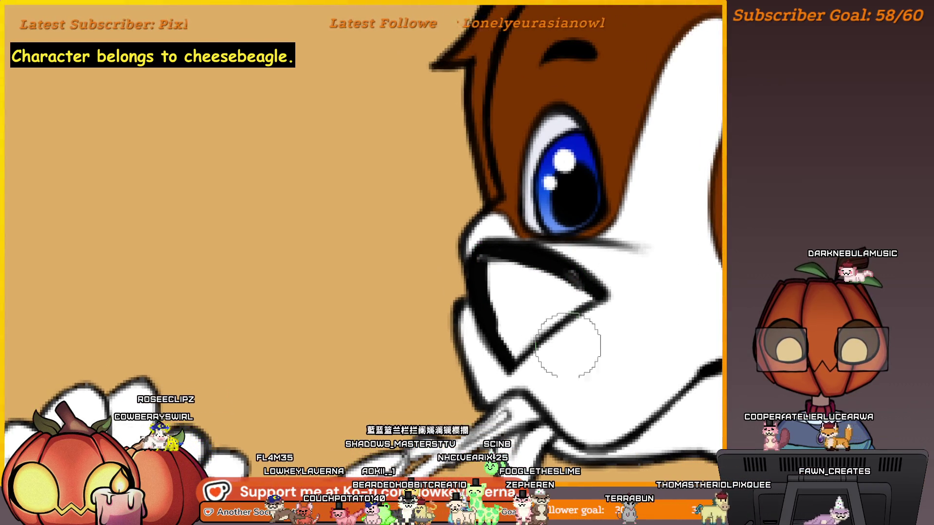
key(bracketright)
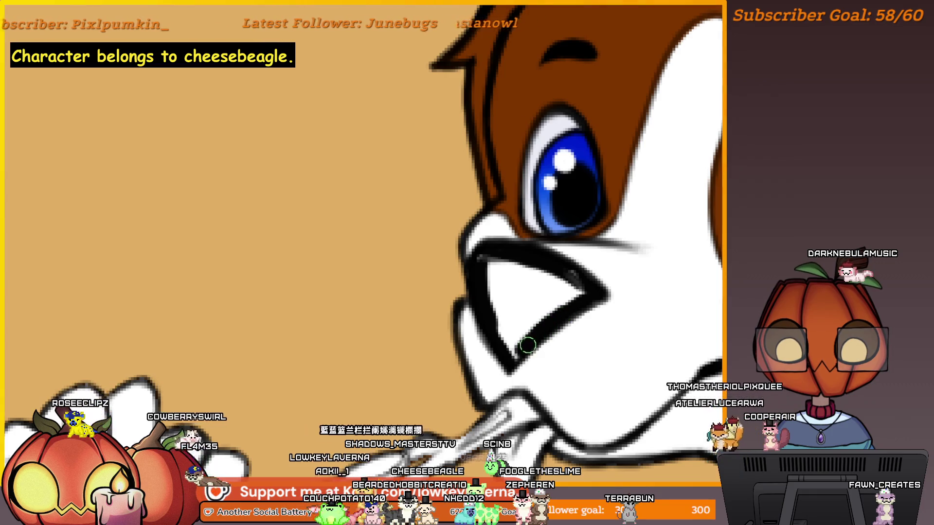
mouse_move(585, 287)
mouse_down()
mouse_move(502, 258)
mouse_move(506, 347)
mouse_move(535, 326)
mouse_move(552, 290)
mouse_up()
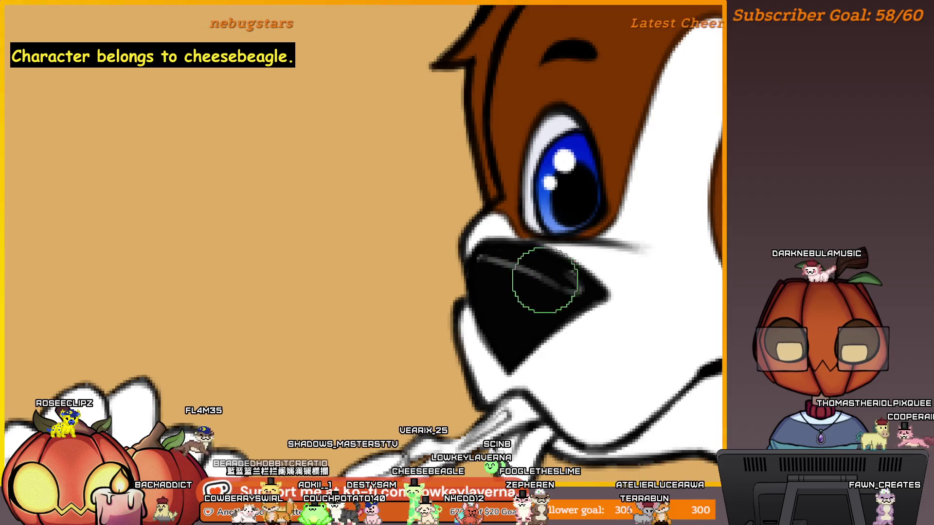
scroll(555, 248, down, 5)
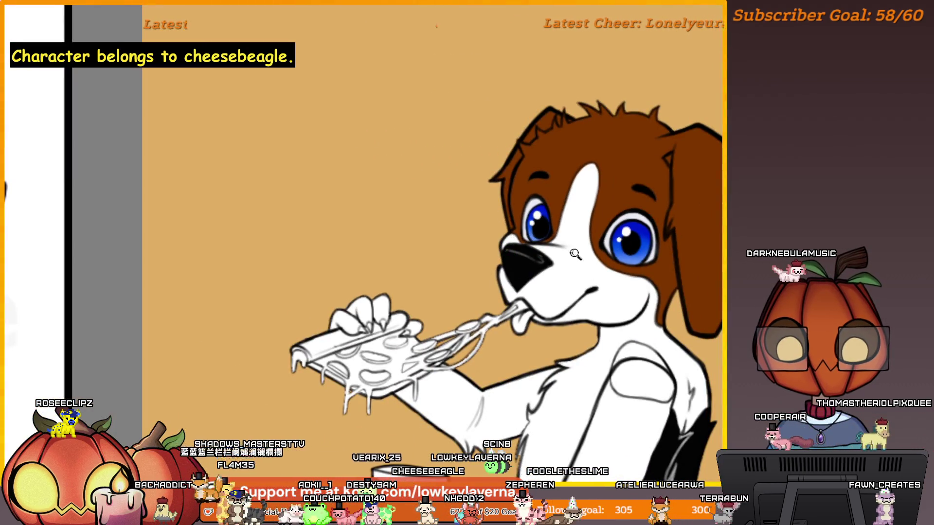
Mirror the view and zoom out to show the drawing beside the reference sheet
scroll(575, 254, down, 3)
key(m)
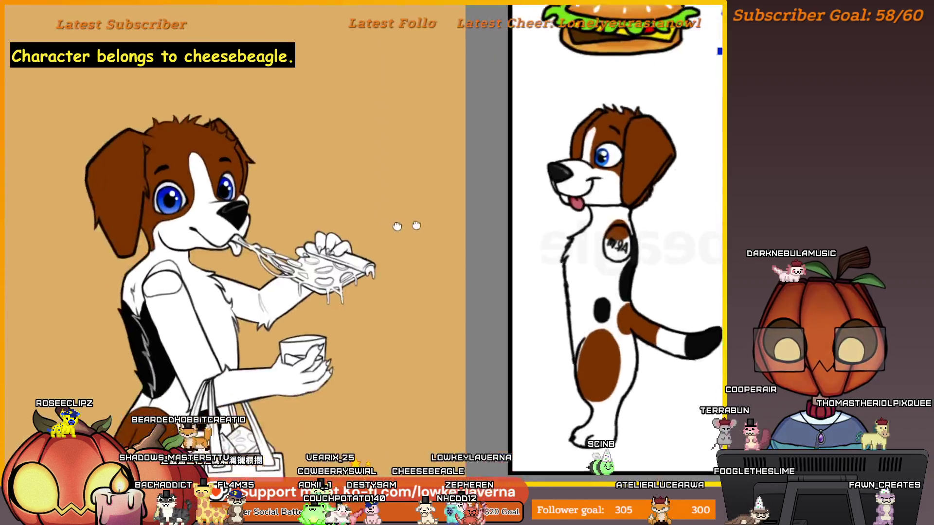
scroll(615, 216, up, 3)
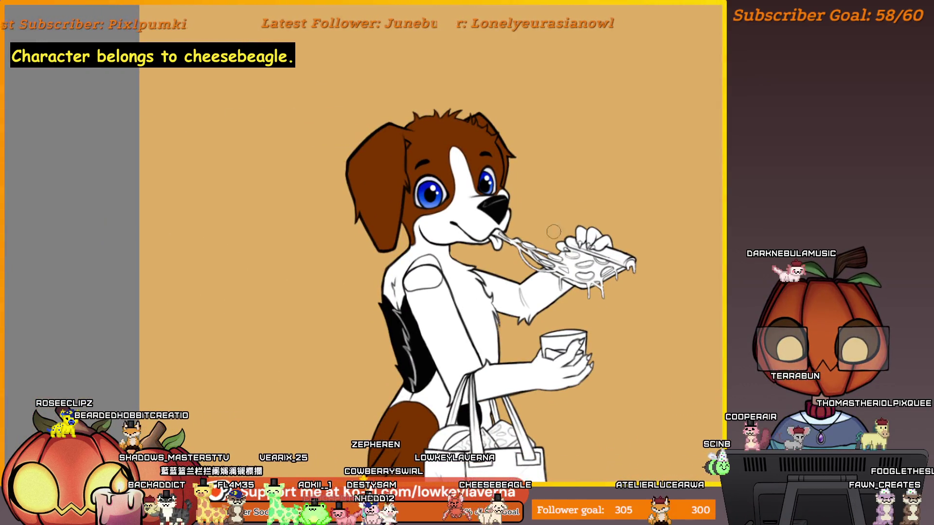
scroll(553, 231, up, 5)
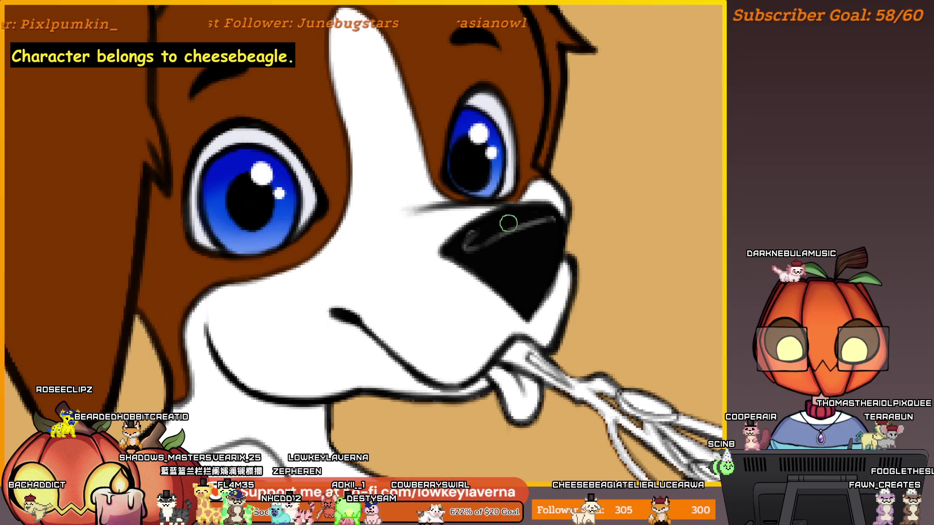
scroll(524, 309, down, 5)
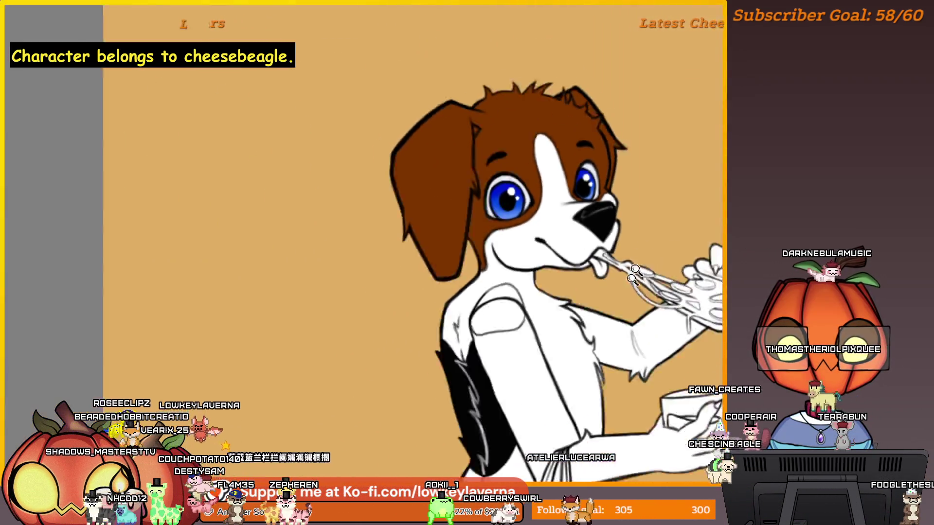
scroll(634, 273, down, 3)
mouse_move(634, 272)
mouse_down()
mouse_move(604, 298)
mouse_move(577, 358)
mouse_move(475, 362)
mouse_move(675, 397)
mouse_up()
scroll(511, 265, up, 6)
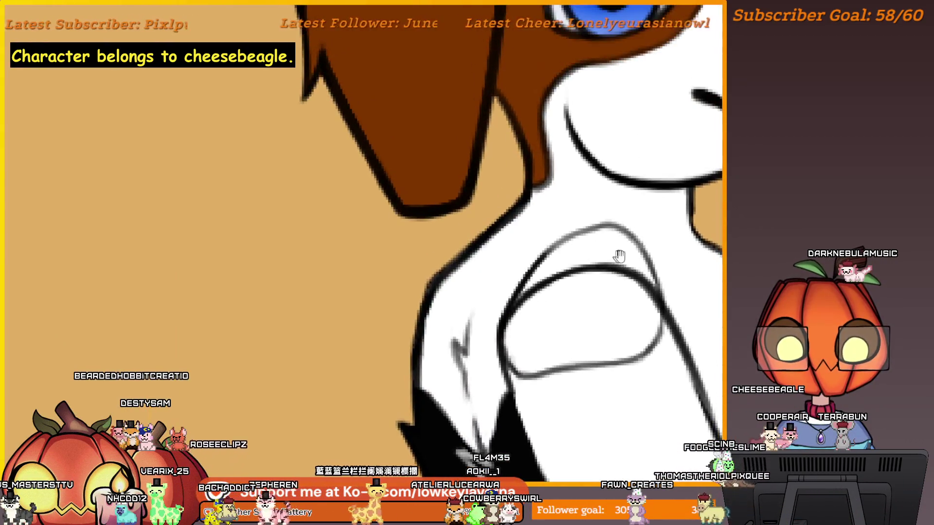
Paint a solid brown marking on the beagle's shoulder below its chin
mouse_move(648, 303)
mouse_down()
mouse_move(628, 245)
mouse_move(595, 236)
mouse_move(530, 278)
mouse_up()
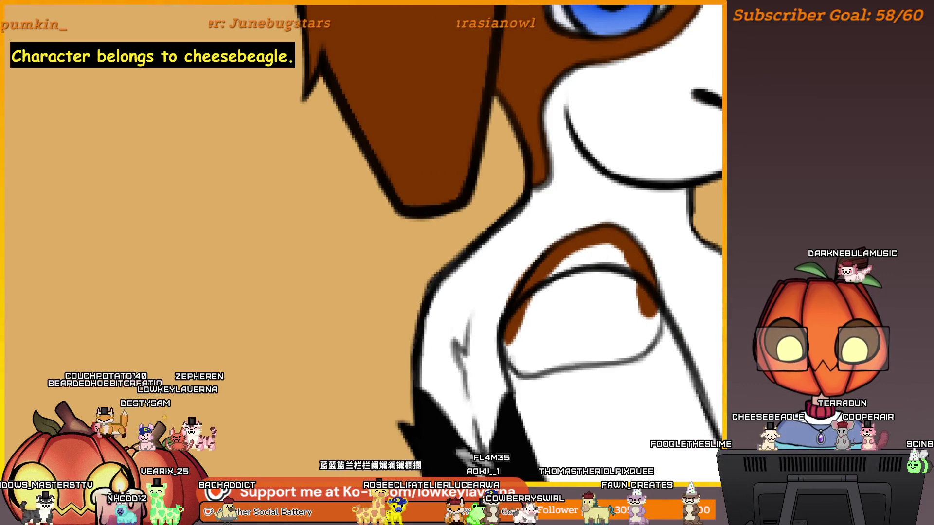
drag(590, 240, 528, 291)
drag(510, 339, 517, 363)
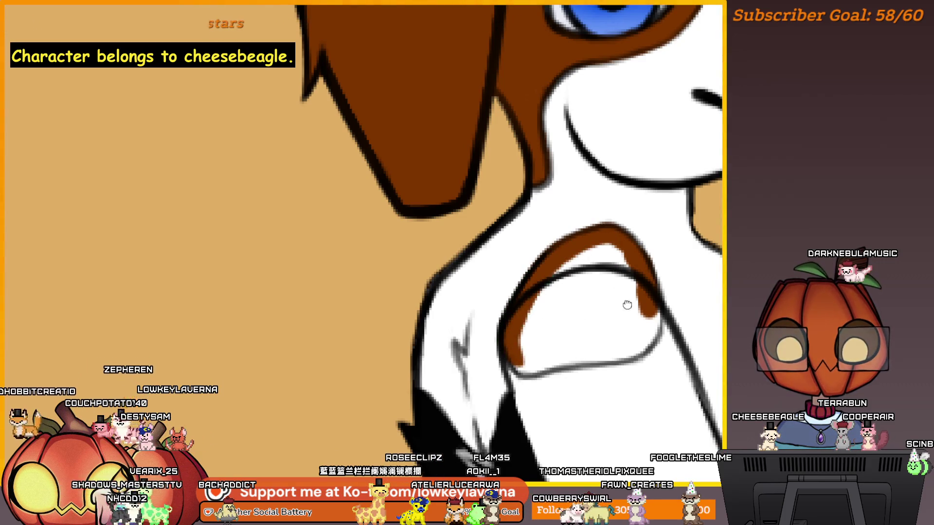
drag(626, 303, 660, 275)
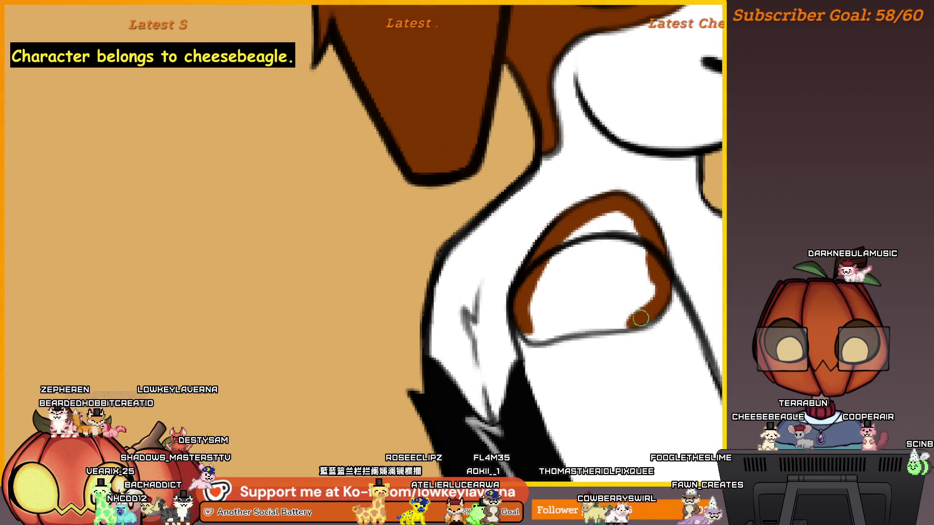
drag(584, 326, 540, 335)
mouse_move(619, 246)
mouse_down()
mouse_move(607, 278)
mouse_move(596, 261)
mouse_move(550, 292)
mouse_move(534, 356)
mouse_move(612, 343)
mouse_move(626, 277)
mouse_move(598, 286)
mouse_up()
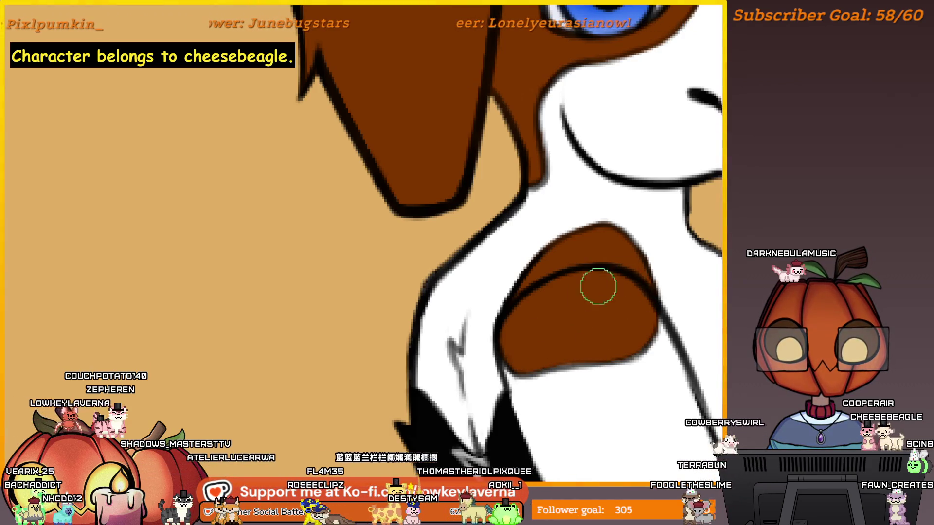
scroll(654, 263, down, 5)
scroll(697, 258, up, 5)
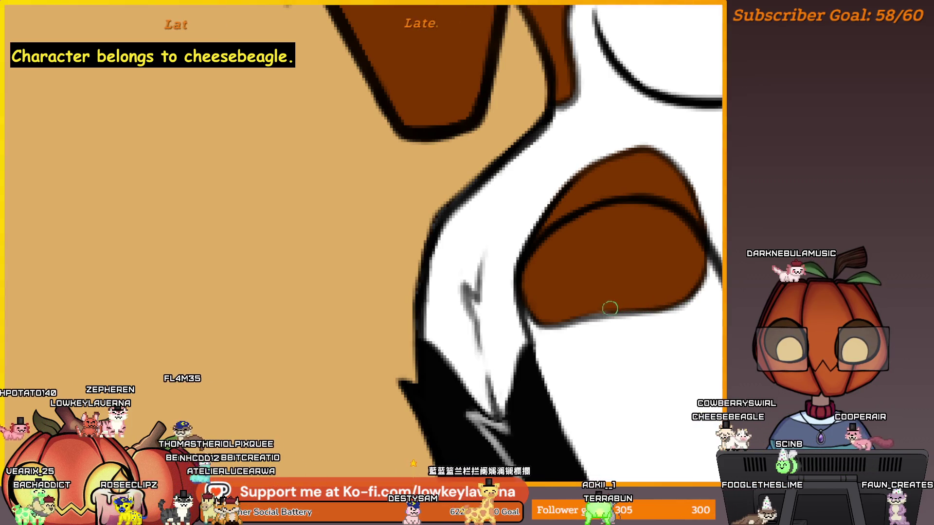
scroll(702, 178, down, 10)
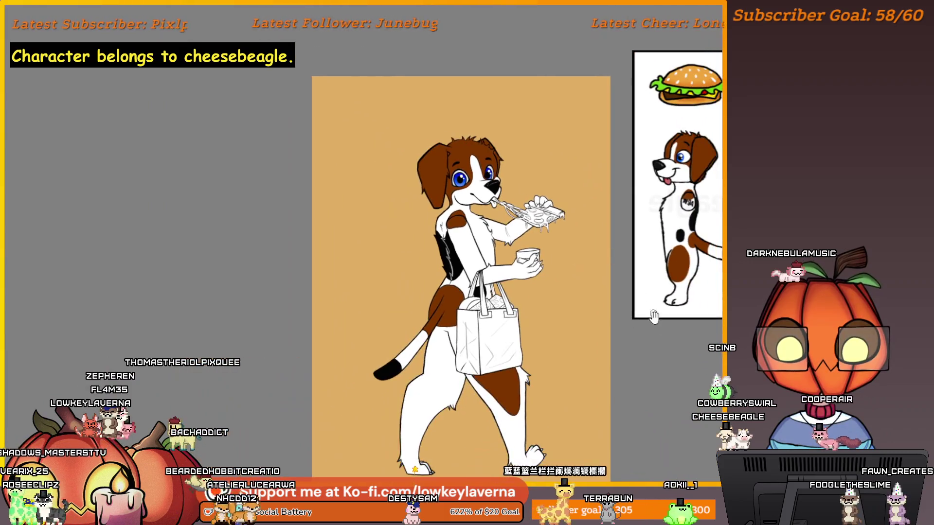
drag(653, 316, 559, 306)
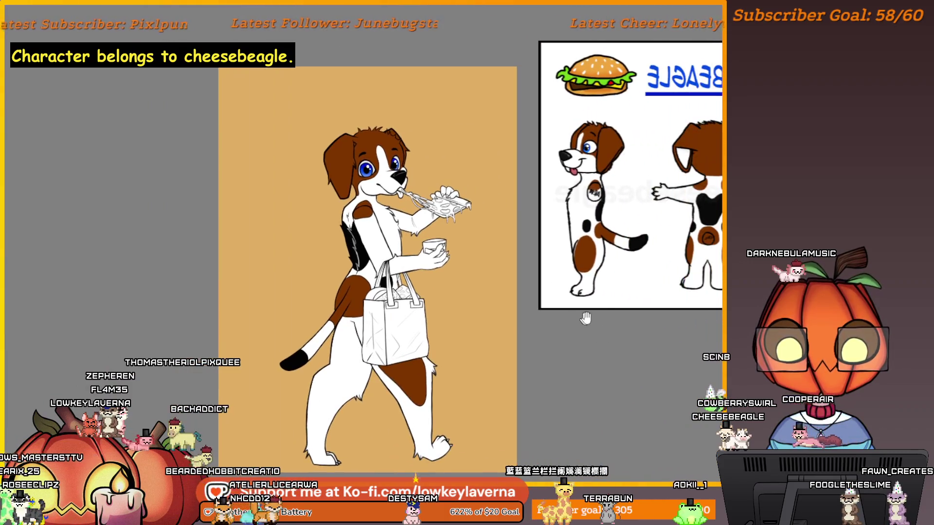
Pan across the canvas to compare the drawing with more of the reference sheet
drag(600, 349, 518, 344)
drag(579, 338, 566, 344)
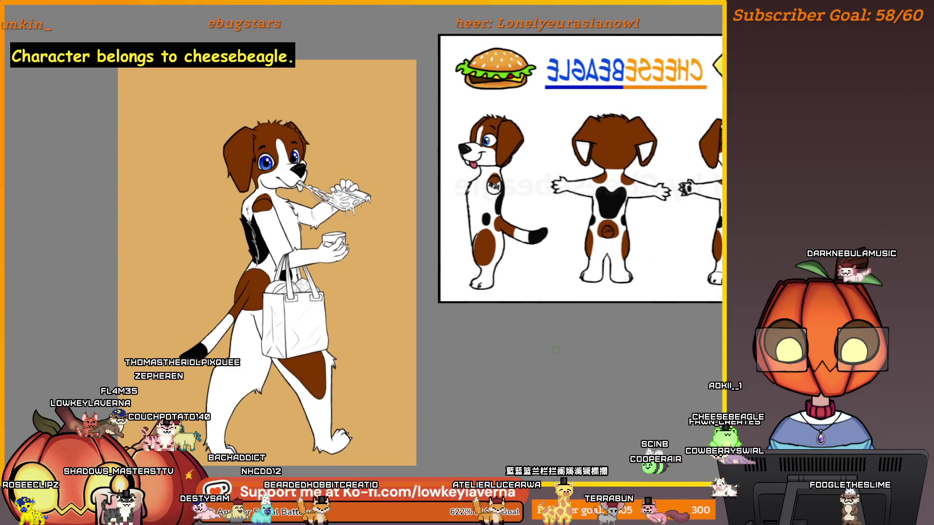
drag(589, 394, 570, 400)
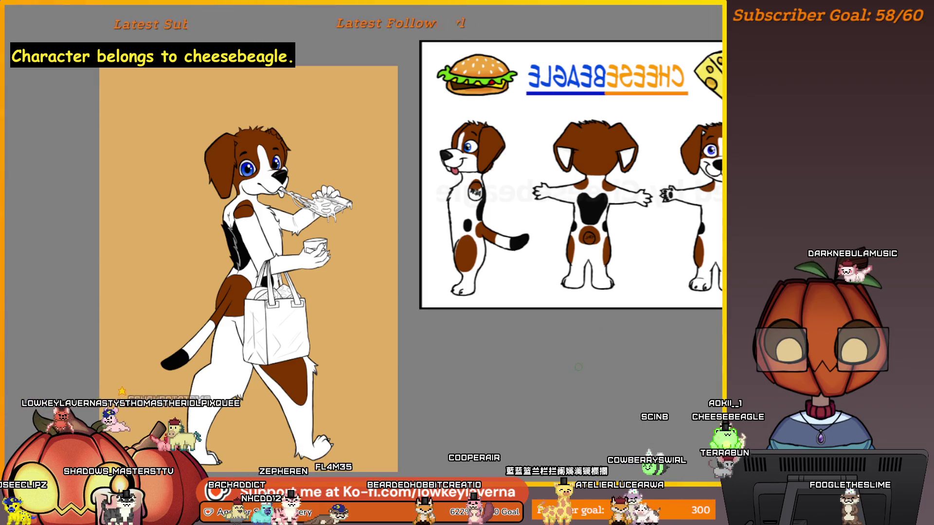
mouse_move(596, 346)
mouse_down()
mouse_move(572, 366)
mouse_move(752, 343)
mouse_up()
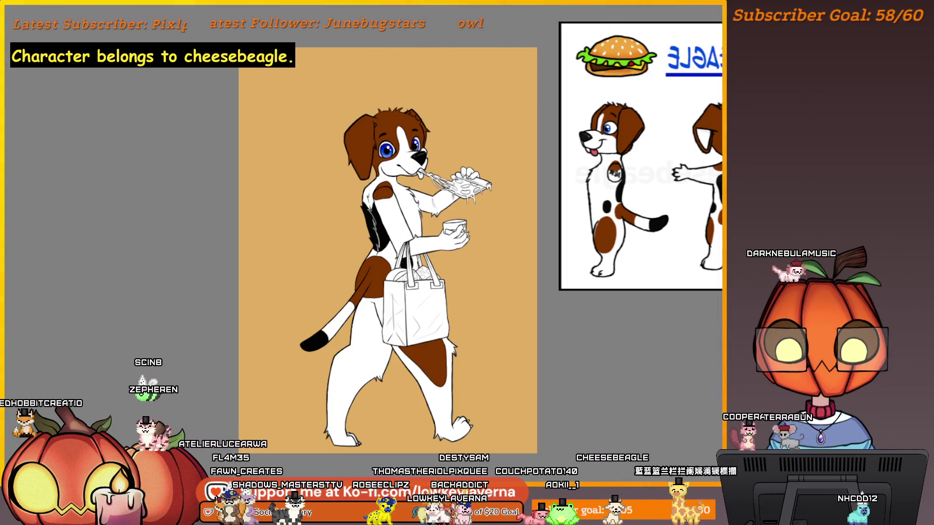
mouse_move(705, 280)
mouse_down()
mouse_move(541, 304)
mouse_move(577, 310)
mouse_up()
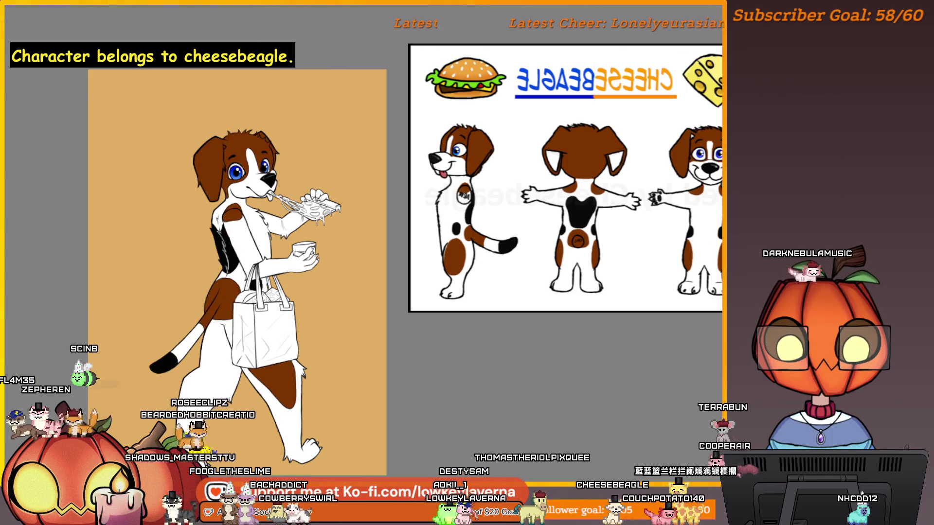
Toggle the colour fills off and on with undo/redo to check the lineart, then zoom toward the eye
key(ctrl+z)
key(ctrl+y)
mouse_move(489, 321)
mouse_down()
mouse_move(525, 367)
mouse_move(494, 367)
mouse_move(513, 362)
mouse_up()
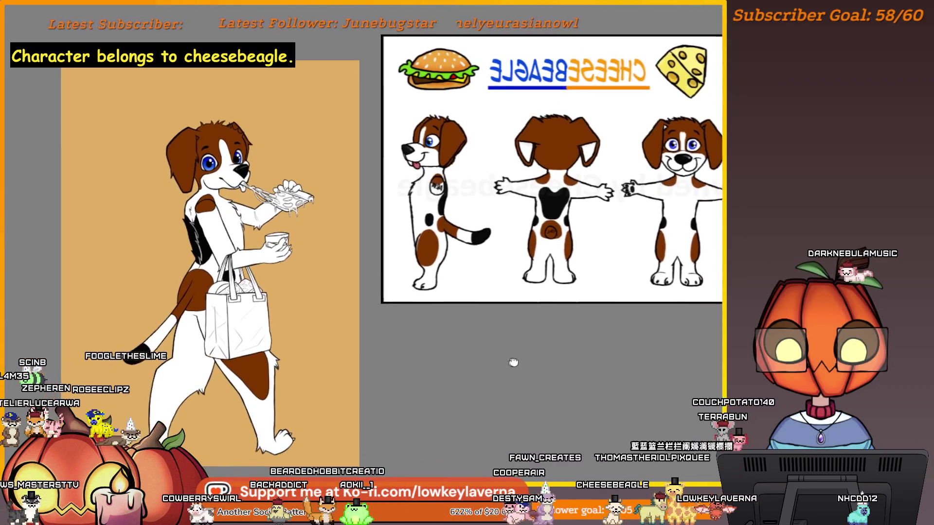
scroll(513, 363, up, 5)
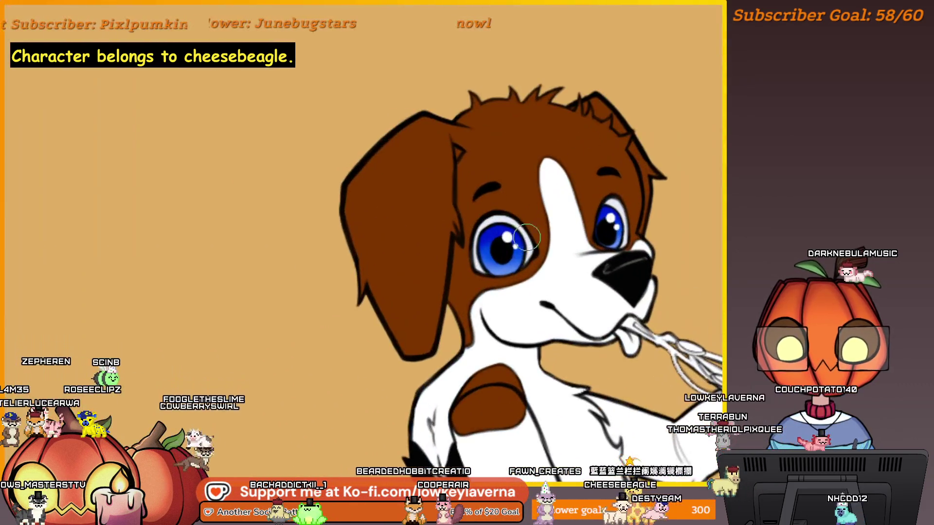
scroll(527, 237, up, 4)
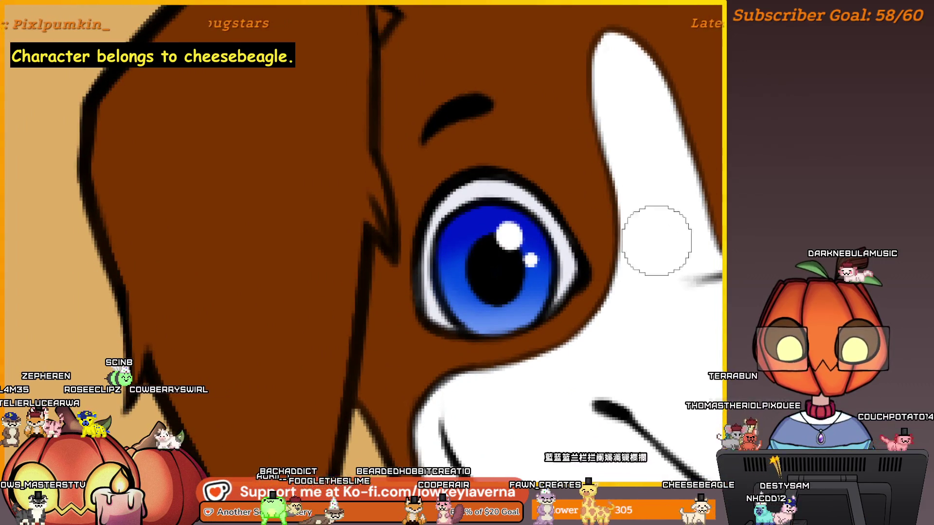
drag(484, 259, 451, 271)
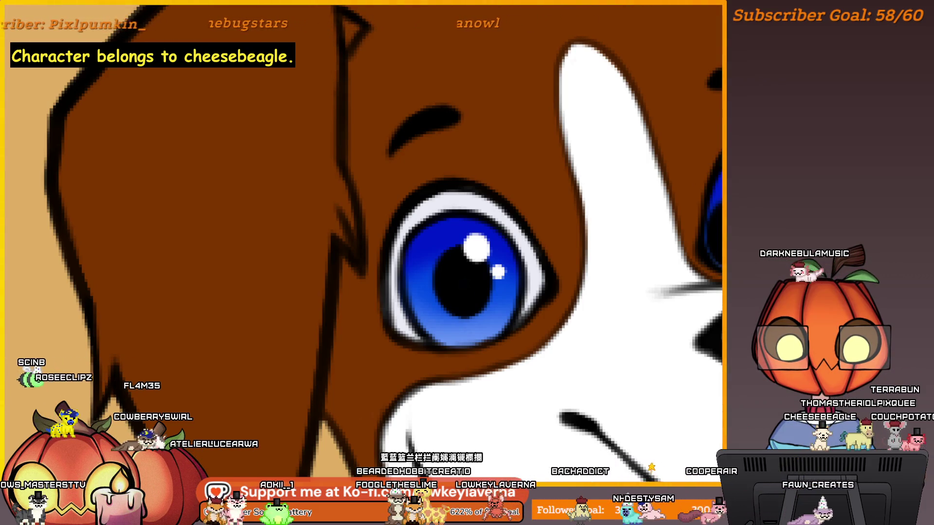
drag(676, 47, 523, 195)
key(ctrl+z)
drag(486, 31, 464, 233)
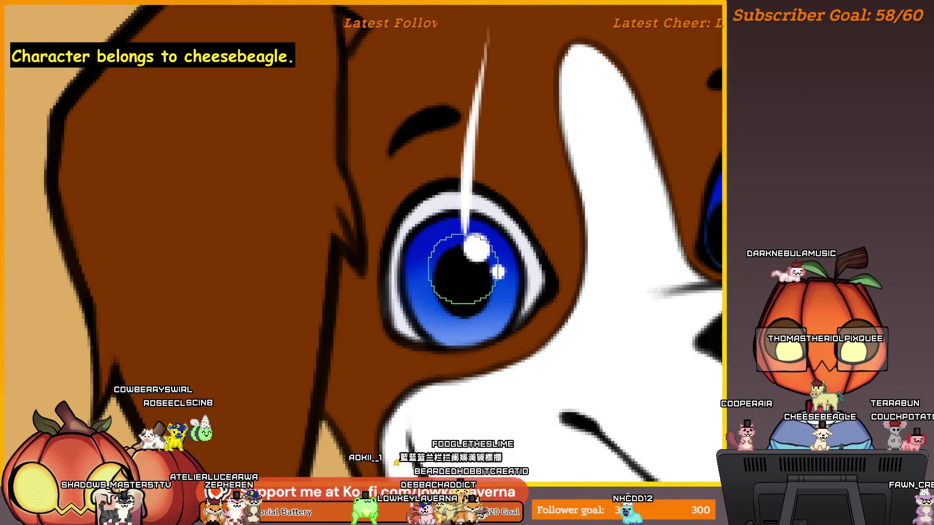
drag(496, 178, 474, 228)
mouse_move(428, 177)
mouse_down()
mouse_move(459, 235)
mouse_move(446, 277)
mouse_move(477, 294)
mouse_up()
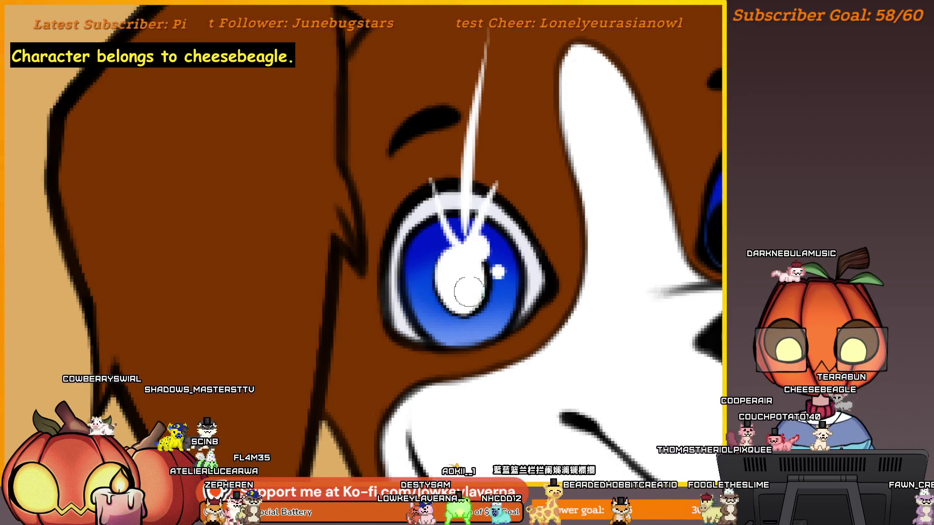
key(ctrl+z)
key(ctrl+z)
key(ctrl+z)
scroll(545, 291, down, 5)
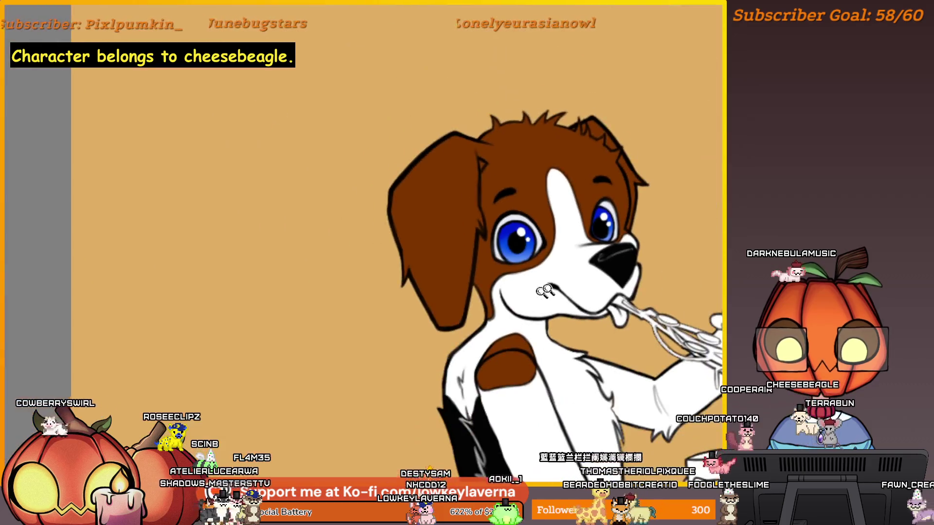
Flip the canvas horizontally and centre the mirrored beagle
scroll(633, 253, right, 3)
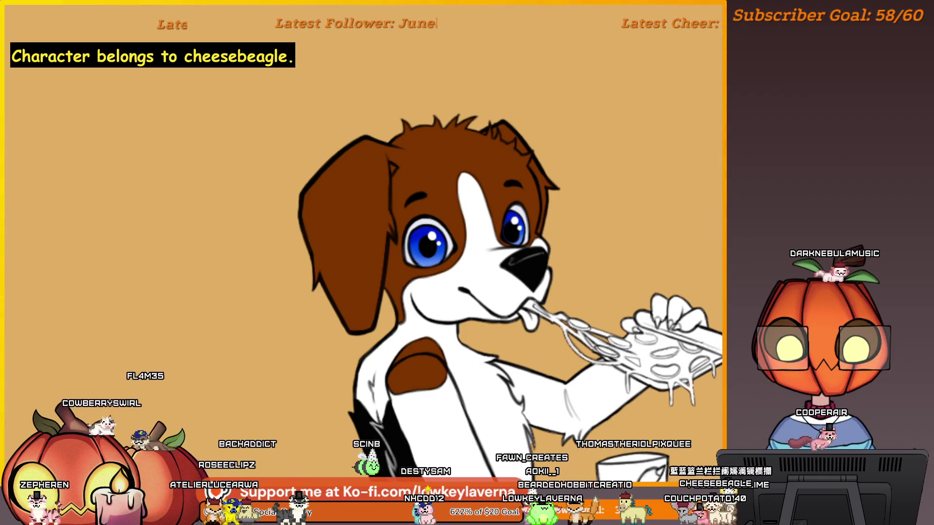
key(m)
drag(350, 336, 612, 262)
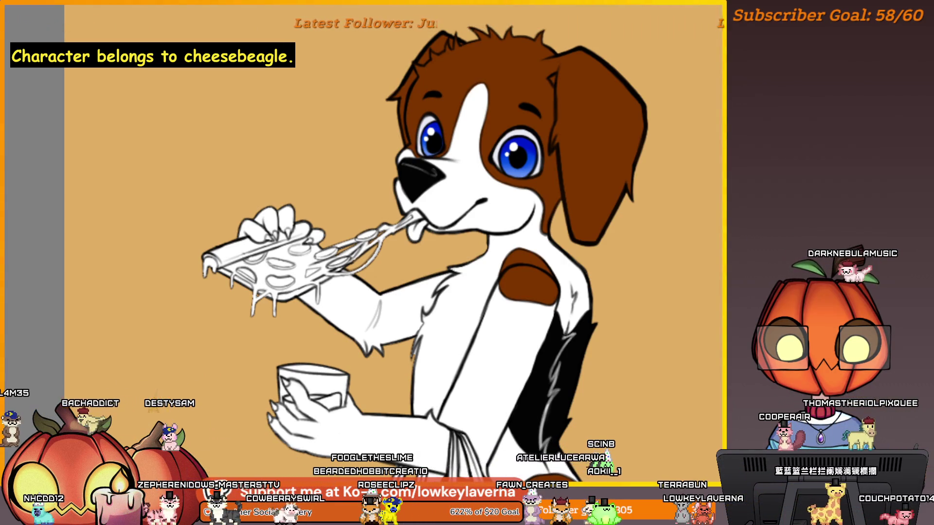
Paint a thin white eye highlight, replacing an oversized first attempt, then zoom back out
click(515, 164)
drag(511, 141, 512, 157)
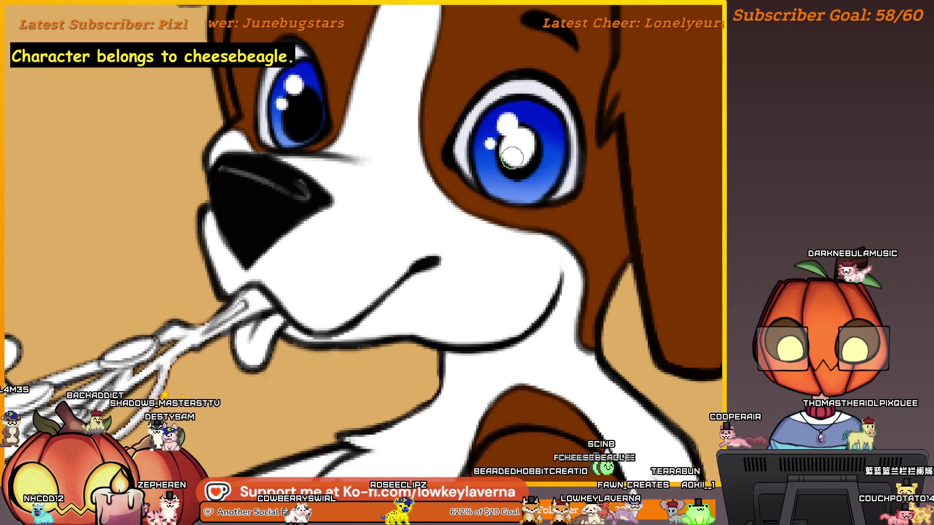
key(ctrl+z)
mouse_move(598, 85)
mouse_down()
mouse_move(547, 117)
mouse_move(564, 117)
mouse_move(514, 141)
mouse_up()
scroll(521, 156, down, 2)
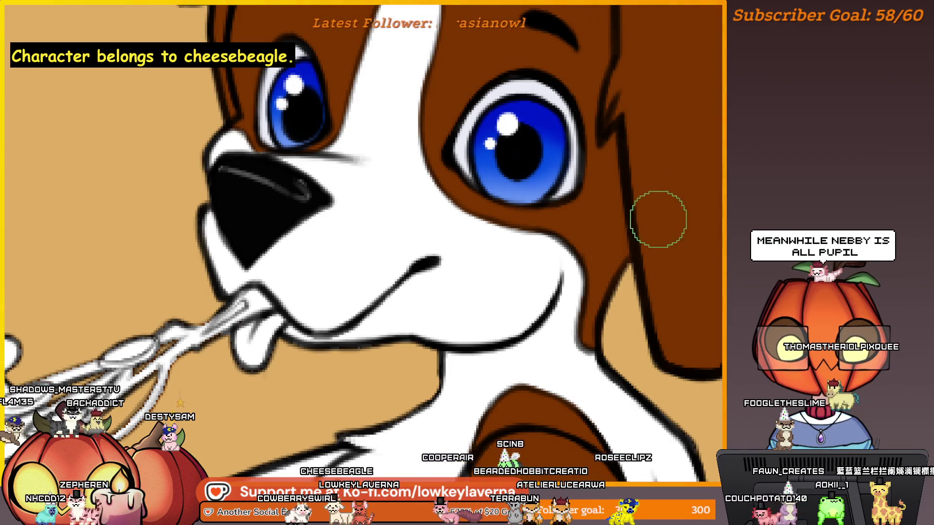
scroll(671, 253, down, 4)
drag(691, 292, 601, 279)
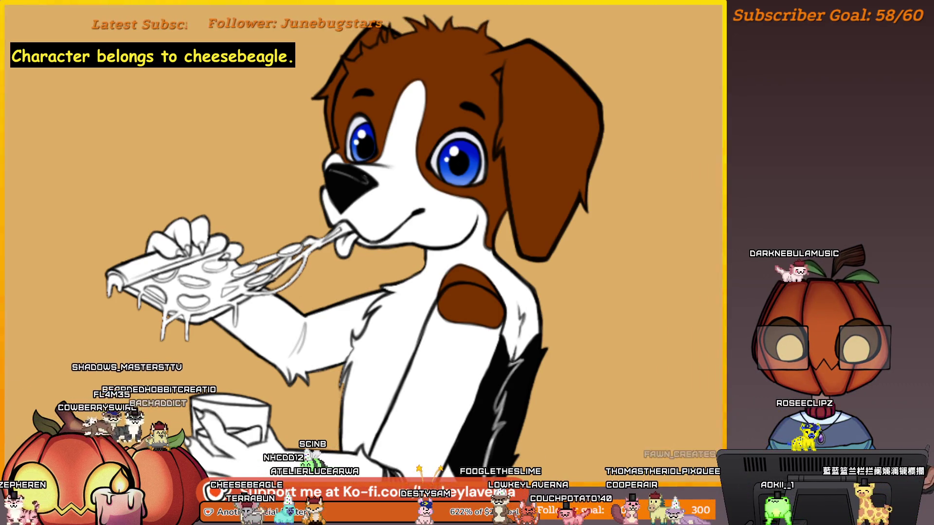
Widen the reference panel to show the whole sheet and zoom in on the cup and hand
scroll(710, 265, down, 5)
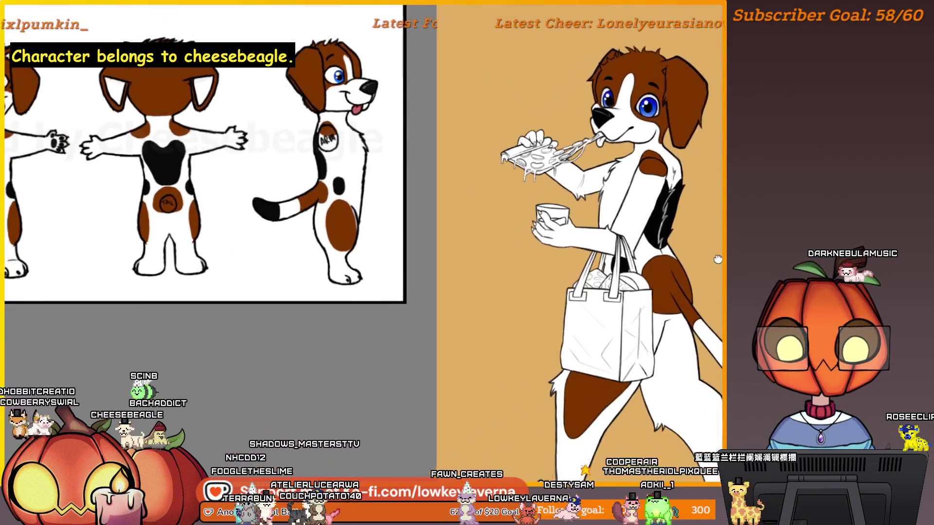
drag(417, 363, 515, 389)
scroll(663, 219, down, 5)
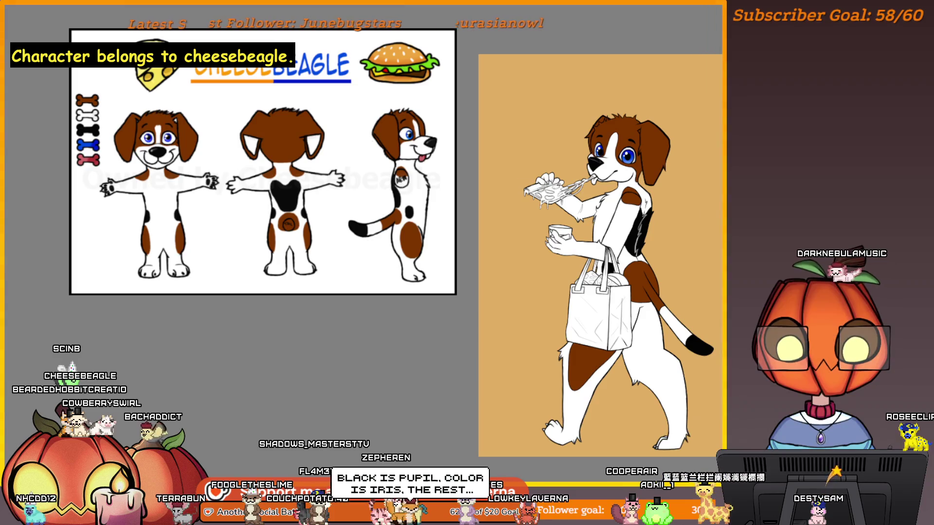
scroll(658, 257, up, 4)
scroll(592, 198, down, 2)
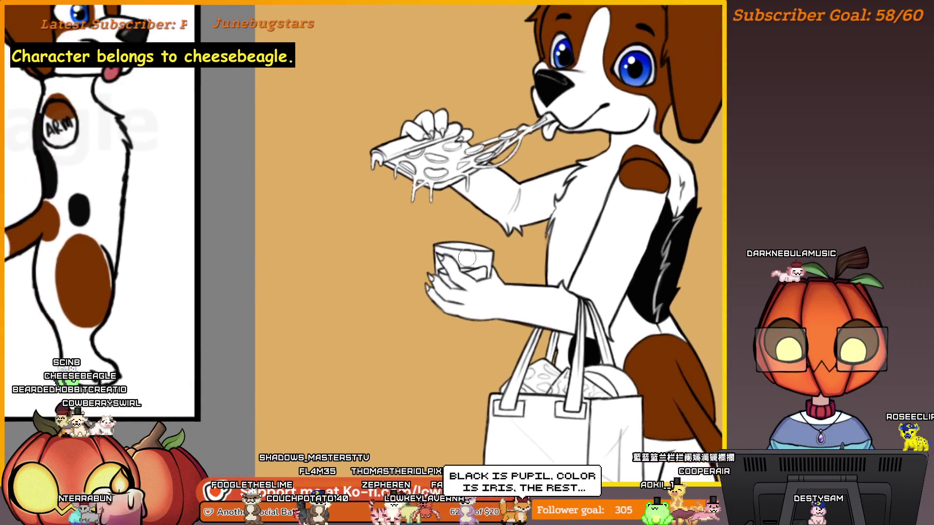
scroll(419, 185, up, 6)
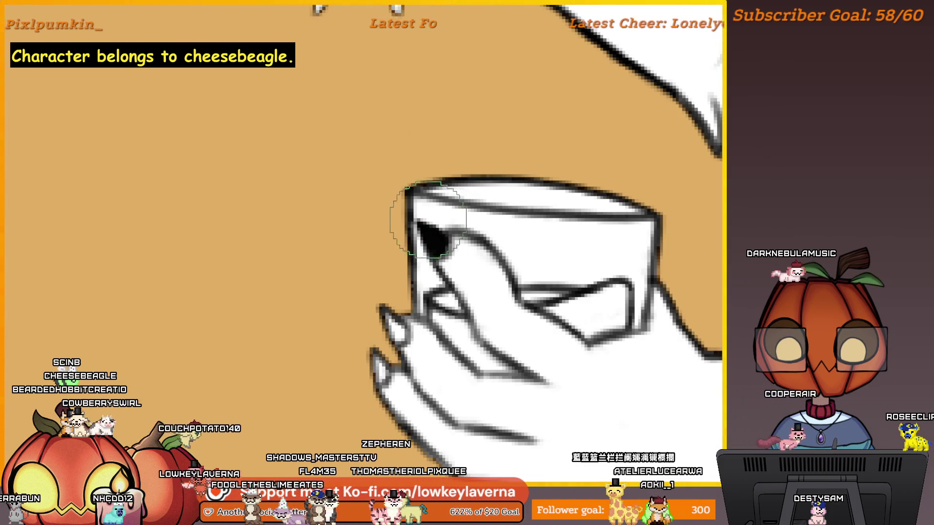
Shrink the brush and paint black claws on the cup hand's fingertips, then review the hand
drag(427, 220, 480, 192)
key(bracketleft)
key(bracketleft)
key(bracketleft)
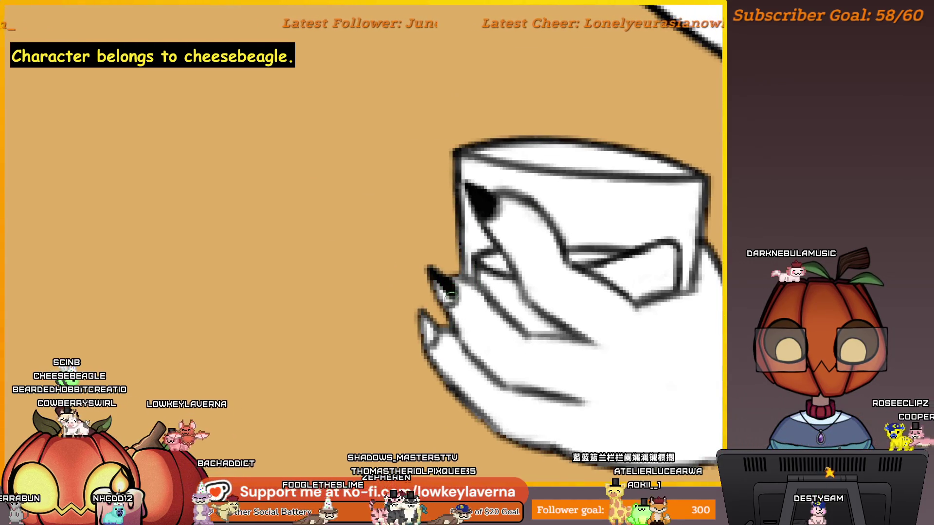
drag(422, 296, 449, 253)
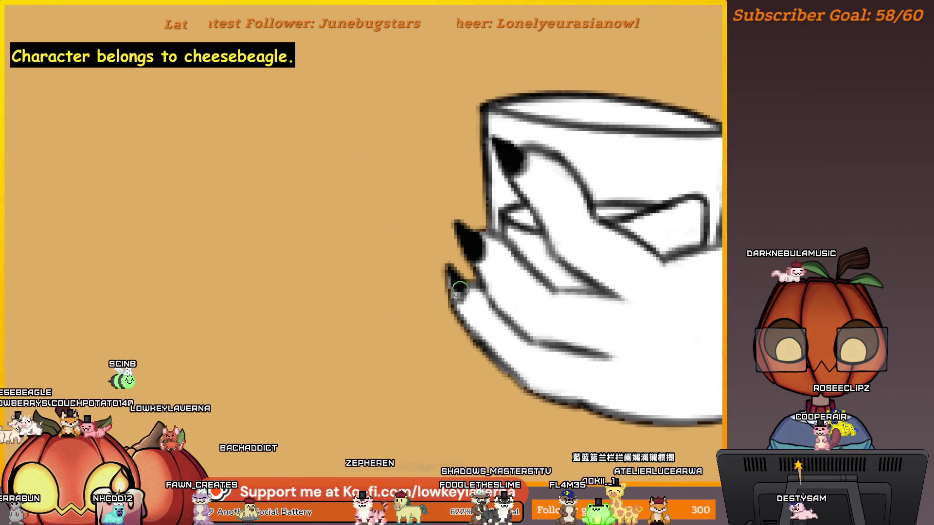
scroll(449, 267, down, 3)
key(bracketright)
key(bracketright)
key(bracketright)
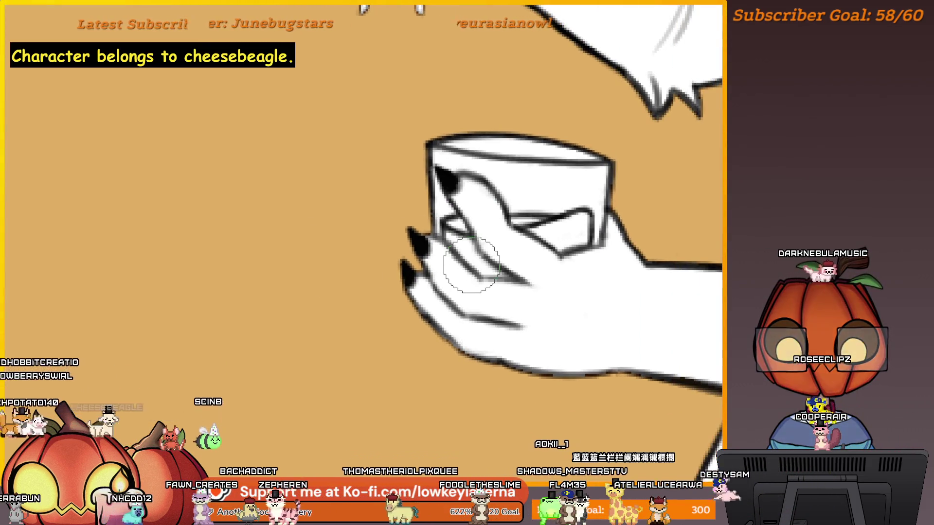
drag(770, 325, 720, 311)
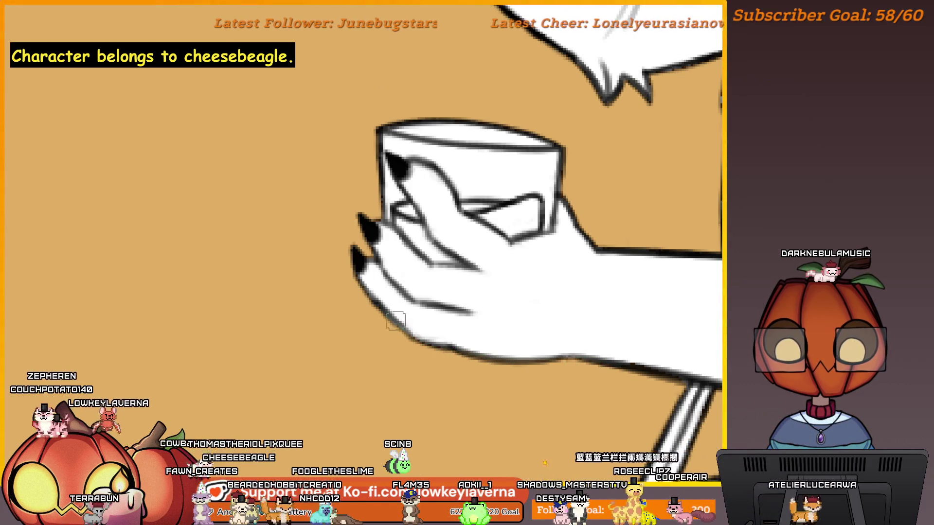
scroll(432, 362, down, 3)
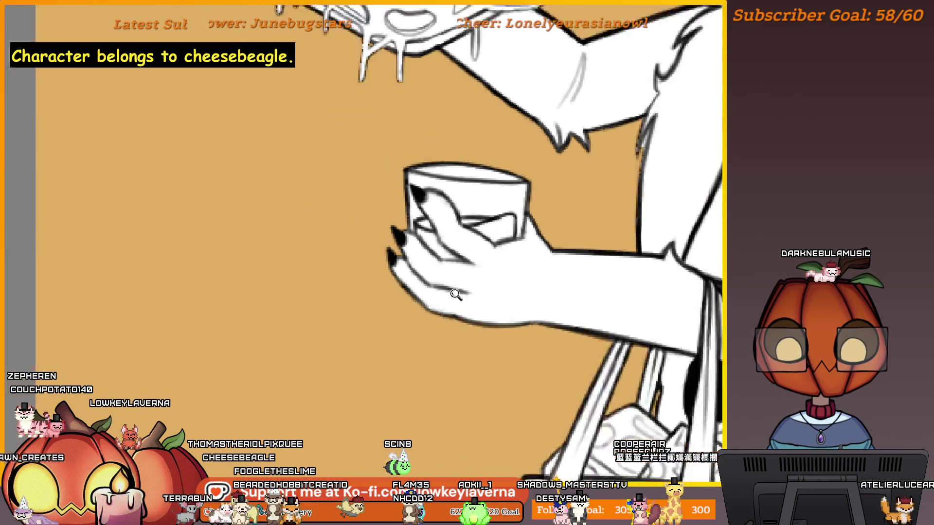
scroll(517, 220, up, 5)
drag(423, 317, 464, 306)
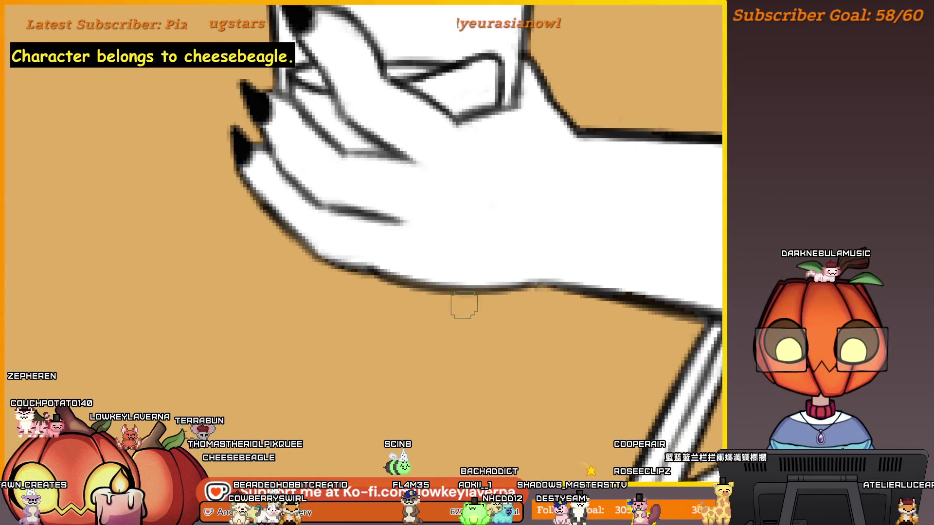
scroll(335, 271, down, 5)
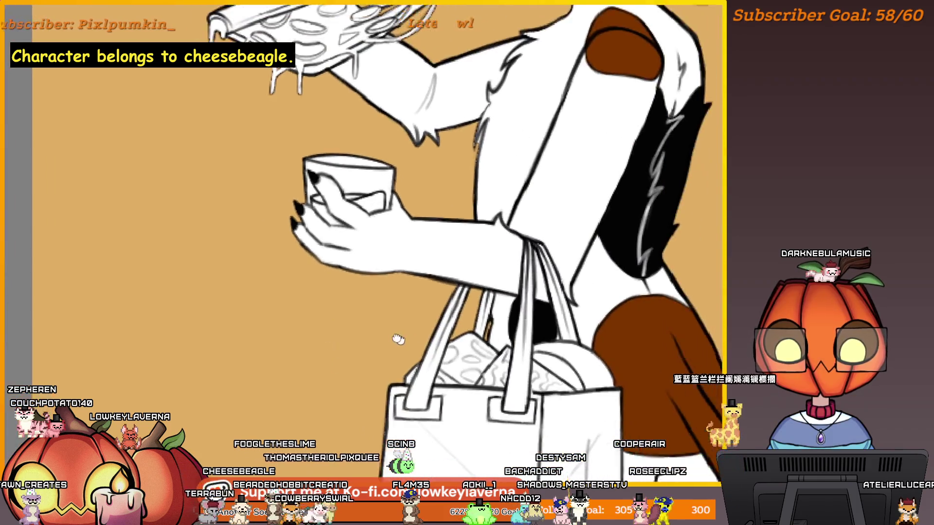
Pan along the arm and snout and zoom out until the blue eyes and black nose fill the view
scroll(519, 243, up, 2)
scroll(520, 243, down, 3)
scroll(475, 308, up, 5)
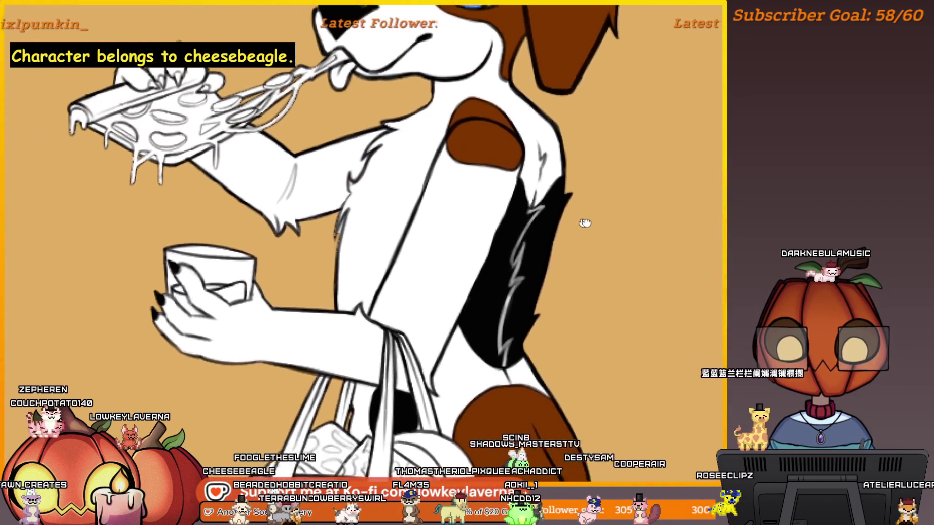
scroll(382, 198, up, 3)
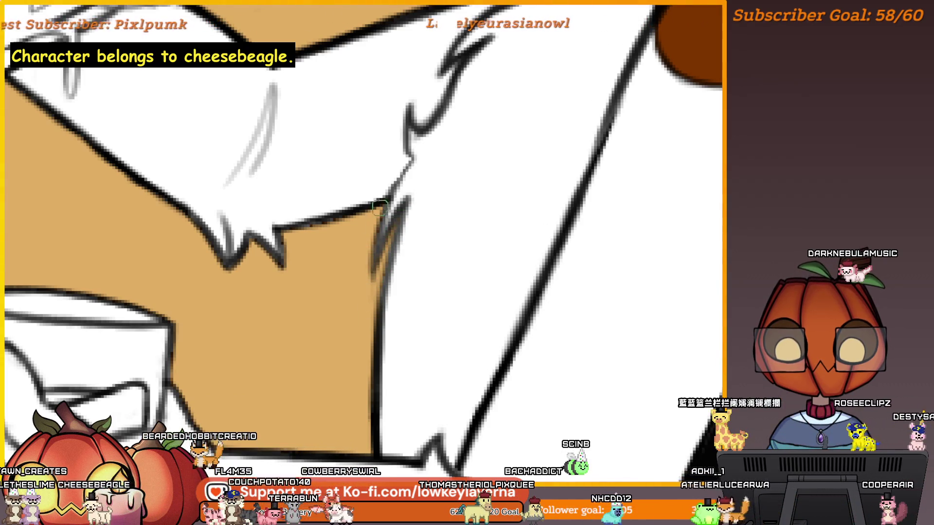
mouse_move(406, 160)
mouse_down()
mouse_move(417, 250)
mouse_move(444, 306)
mouse_move(556, 232)
mouse_up()
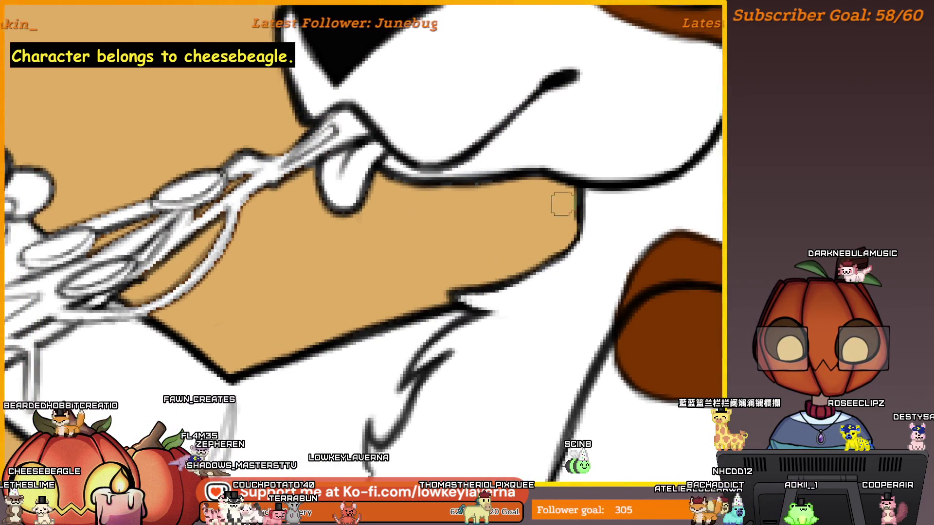
drag(525, 190, 564, 230)
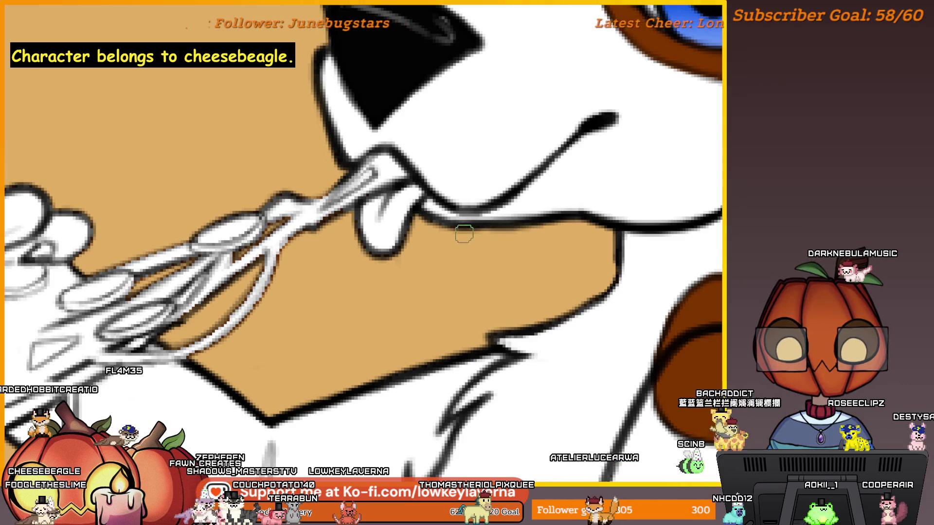
drag(351, 224, 401, 265)
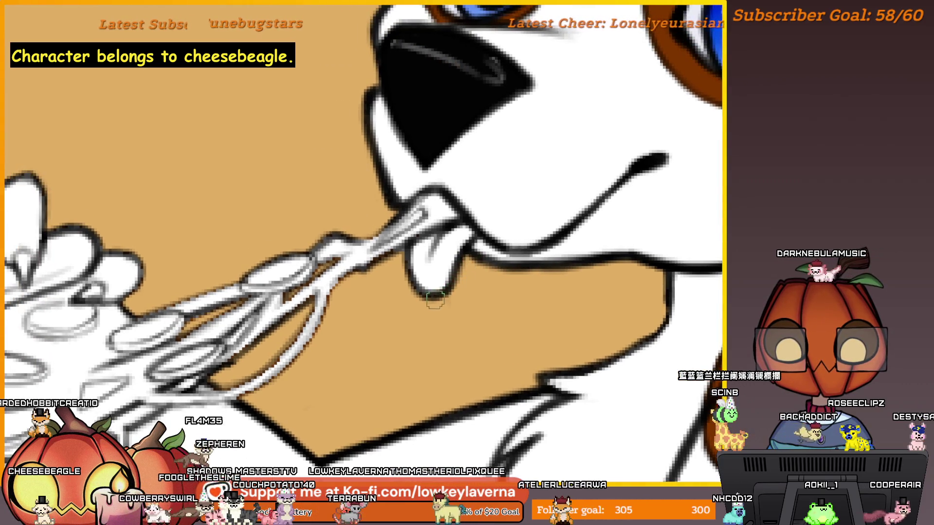
drag(341, 146, 355, 278)
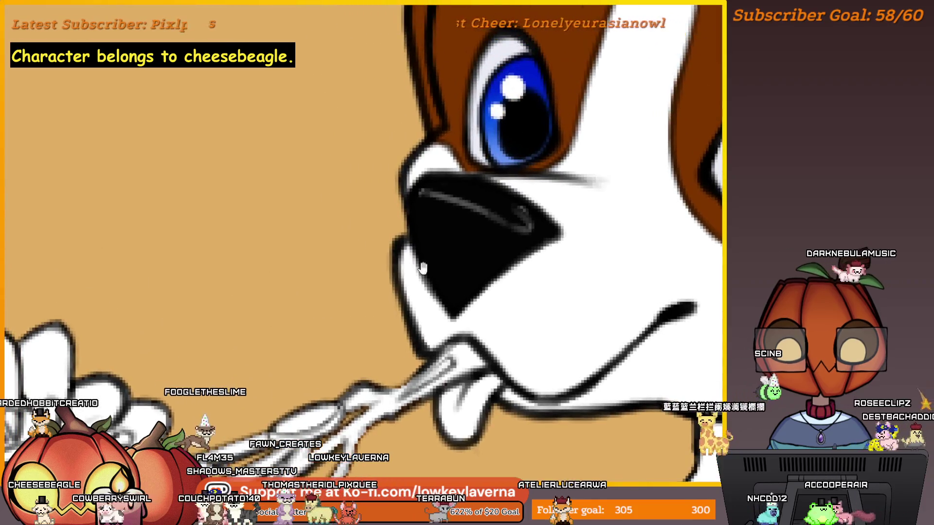
drag(337, 238, 206, 282)
scroll(206, 282, down, 3)
mouse_move(695, 376)
mouse_down()
mouse_move(576, 438)
mouse_move(584, 407)
mouse_move(504, 255)
mouse_up()
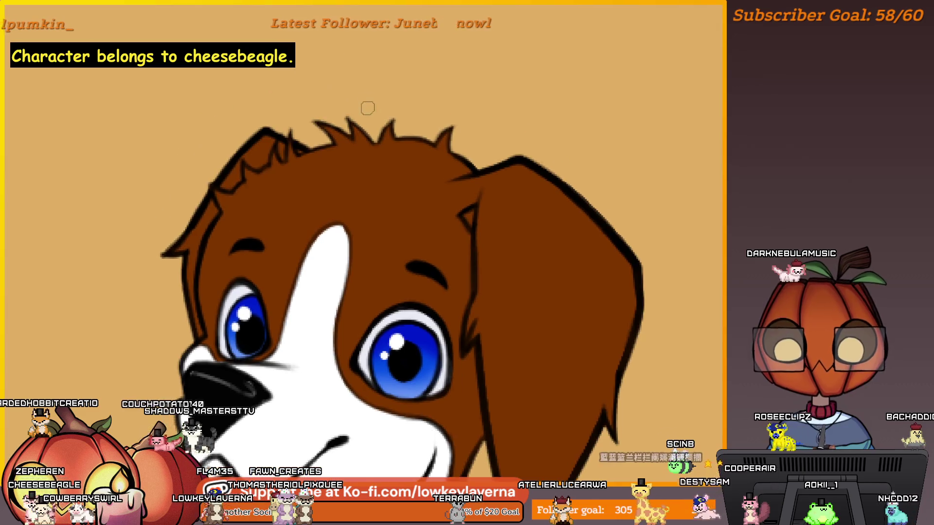
Scroll down over the legs, shopping bag and cup handles to inspect them
scroll(367, 104, up, 3)
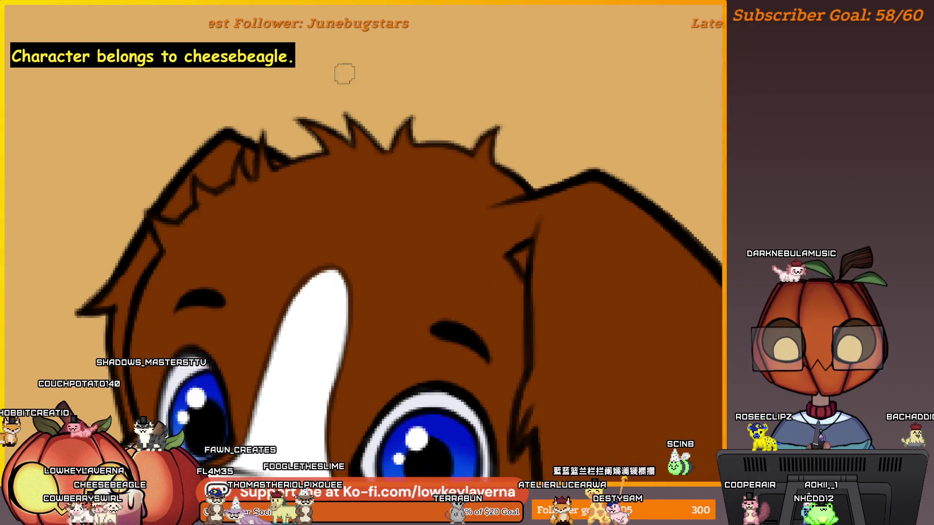
scroll(559, 151, down, 3)
scroll(569, 180, up, 5)
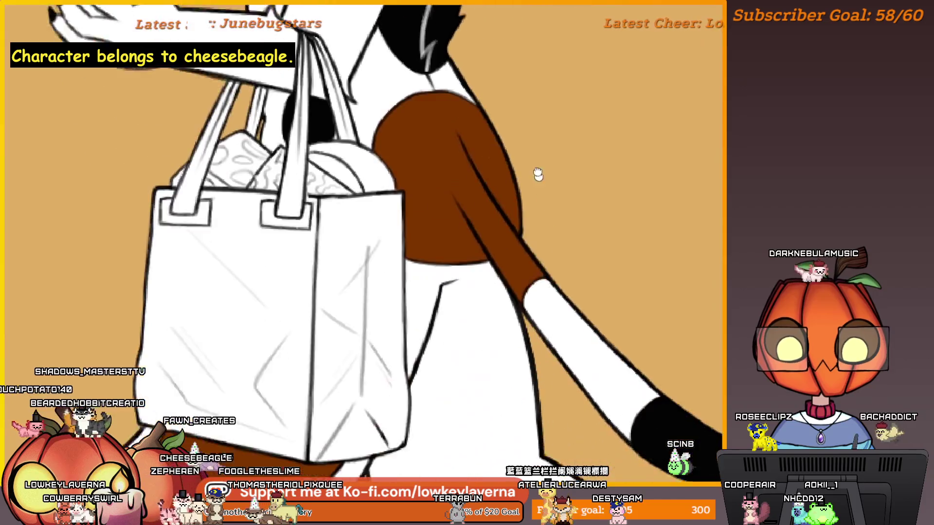
scroll(537, 173, down, 10)
scroll(562, 208, up, 3)
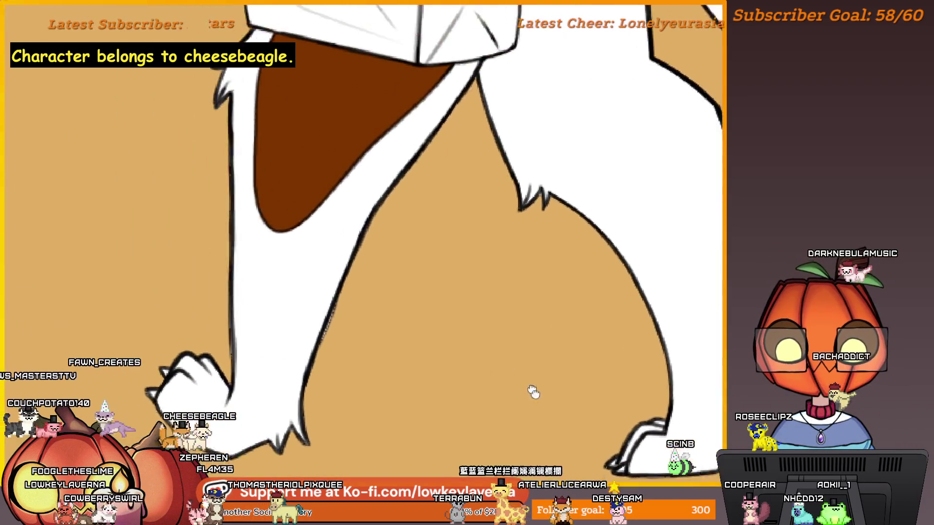
scroll(533, 392, up, 5)
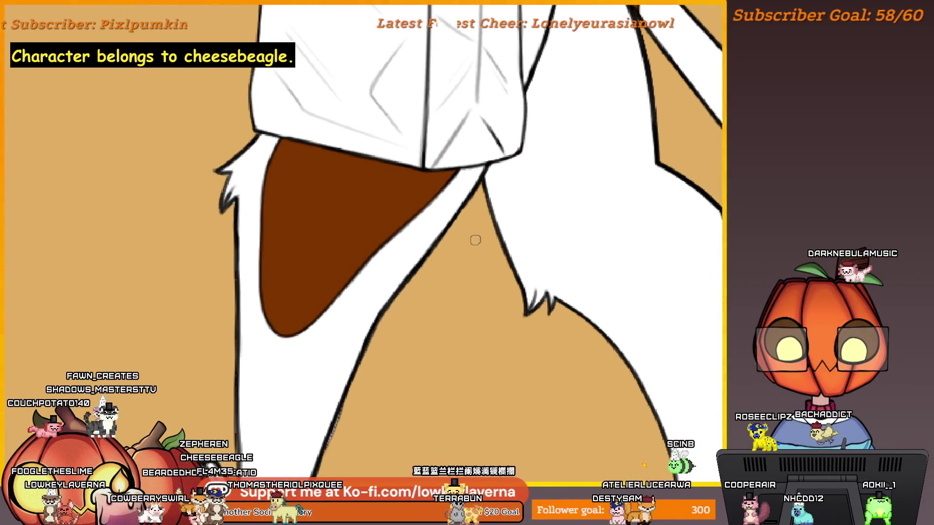
scroll(475, 240, down, 5)
scroll(542, 242, left, 3)
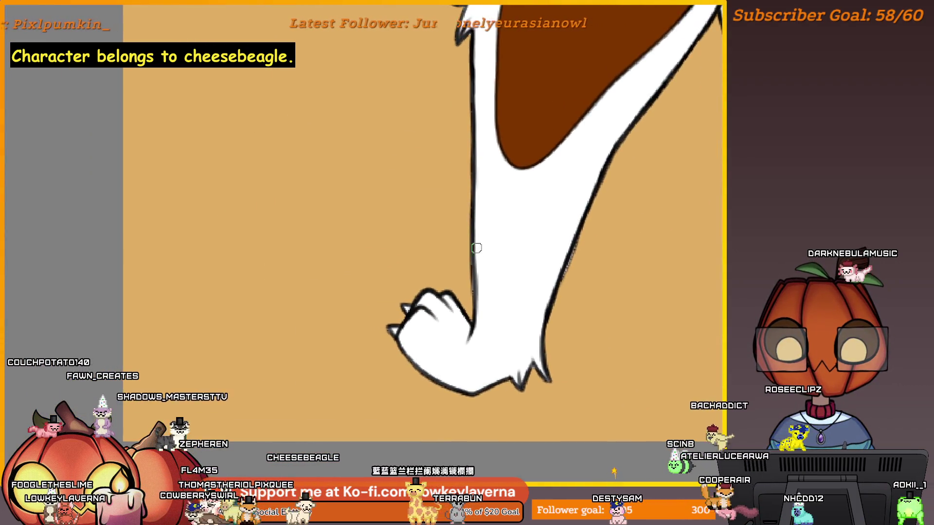
scroll(465, 351, up, 1)
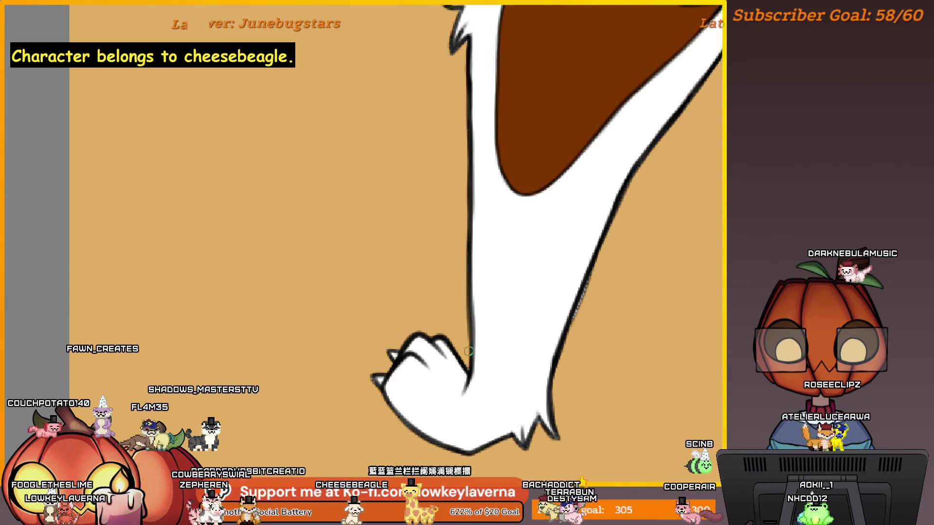
scroll(435, 206, up, 5)
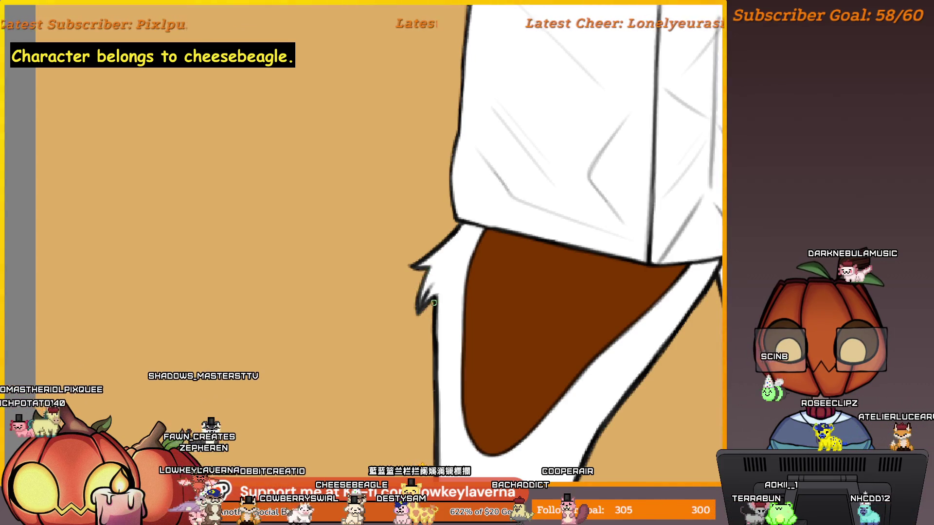
scroll(415, 292, up, 3)
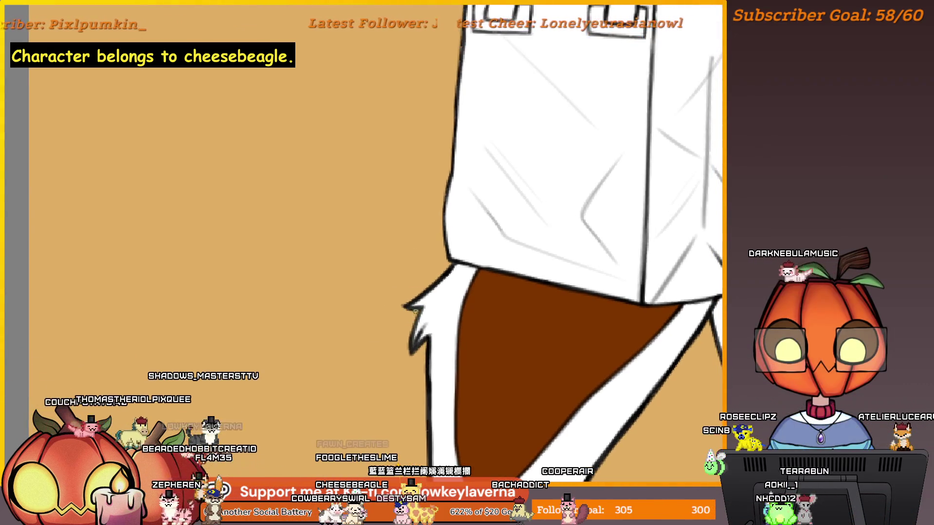
scroll(437, 243, up, 5)
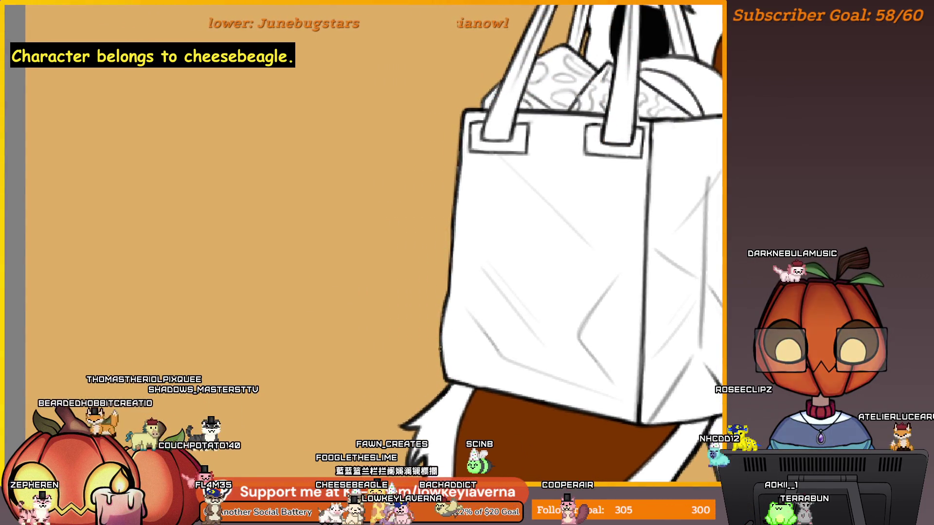
scroll(438, 292, up, 4)
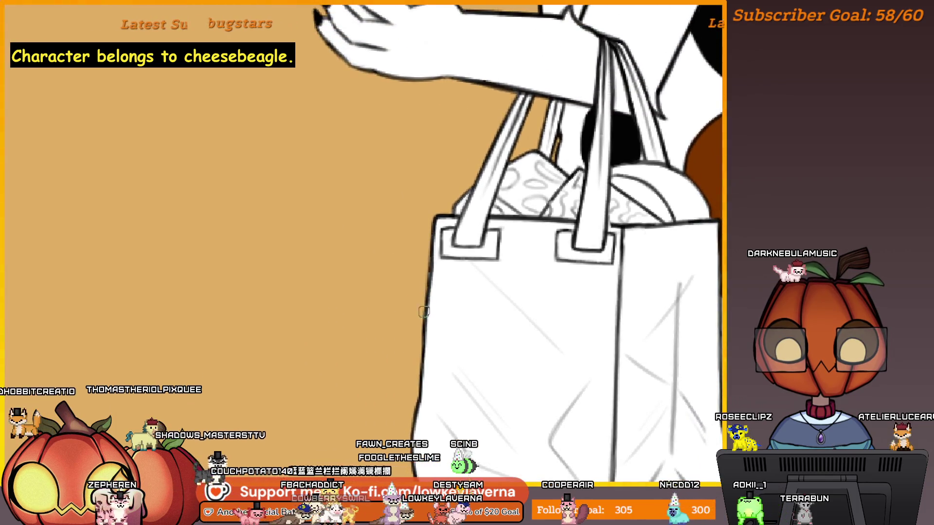
scroll(440, 258, up, 2)
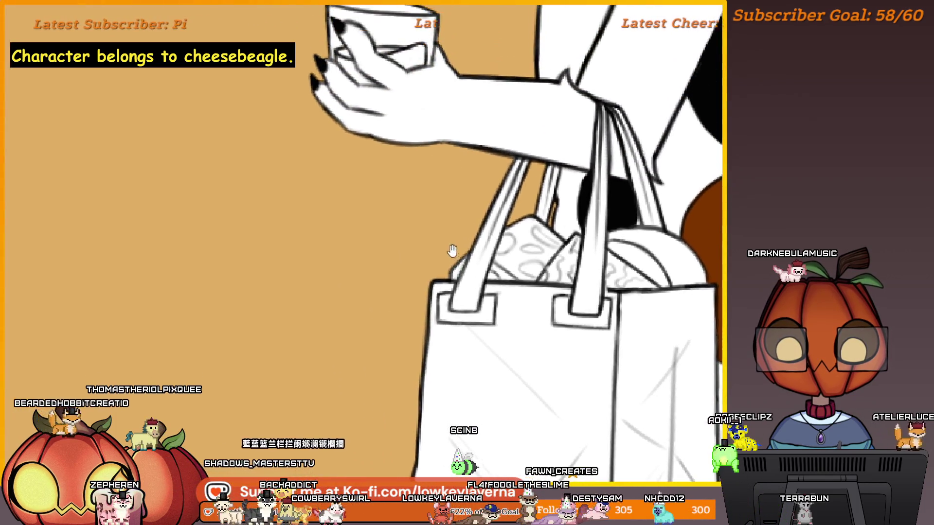
scroll(442, 292, up, 1)
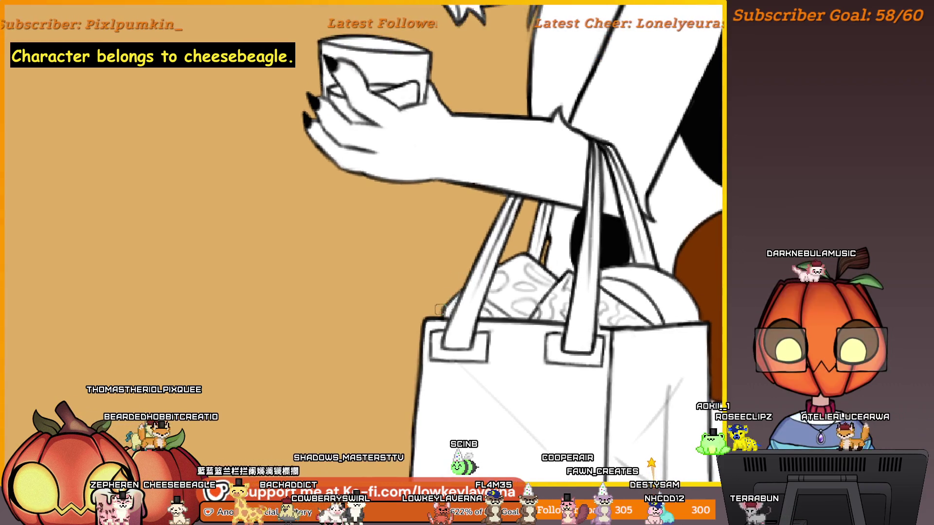
scroll(531, 221, up, 1)
scroll(518, 232, up, 3)
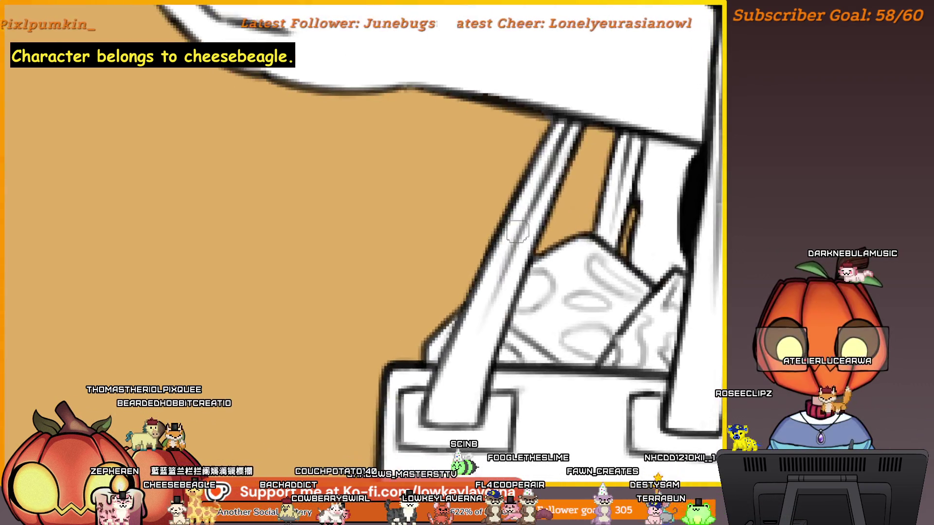
drag(580, 216, 525, 265)
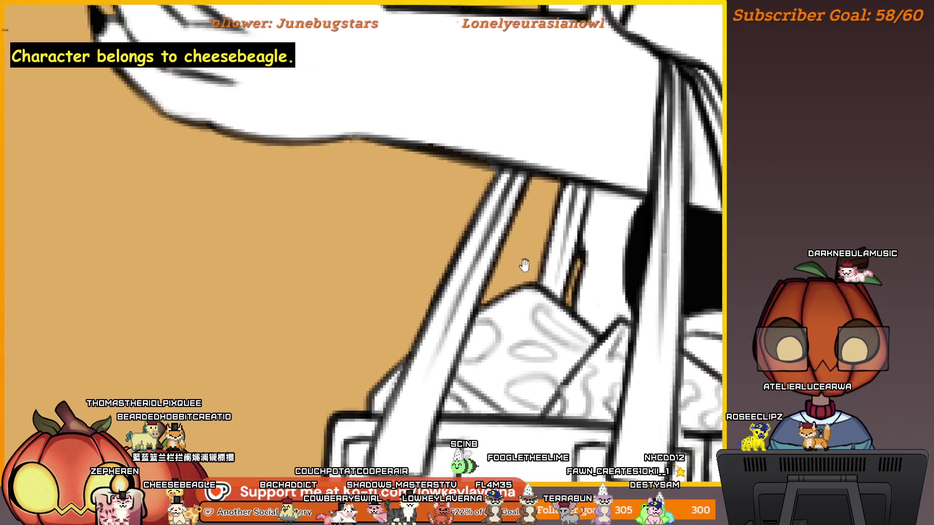
Pan over the pizza slice and zoom out to show the head, pizza and cup
scroll(486, 300, up, 4)
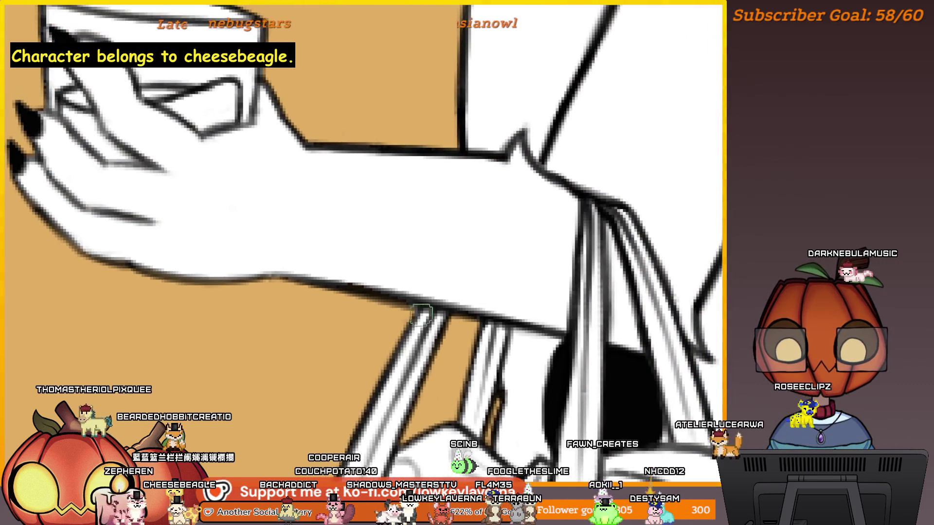
scroll(397, 309, left, 2)
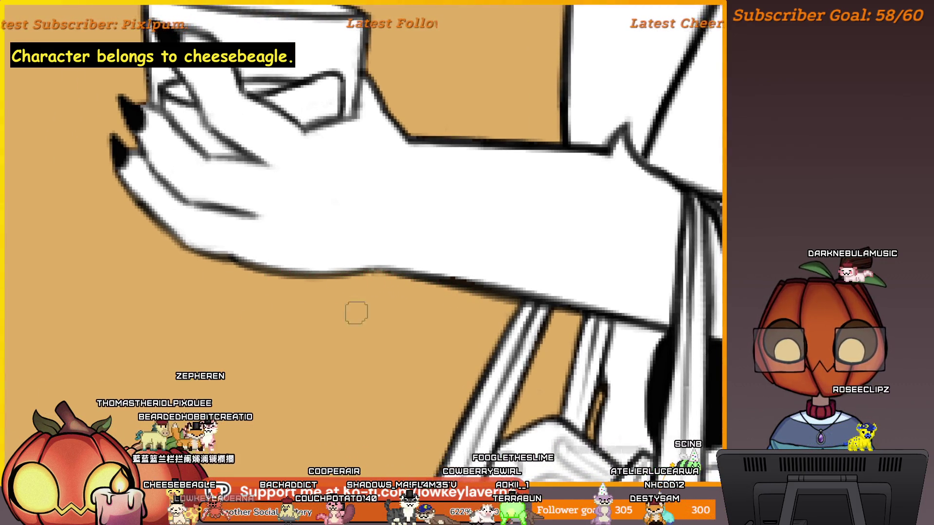
scroll(356, 313, down, 2)
scroll(462, 363, down, 2)
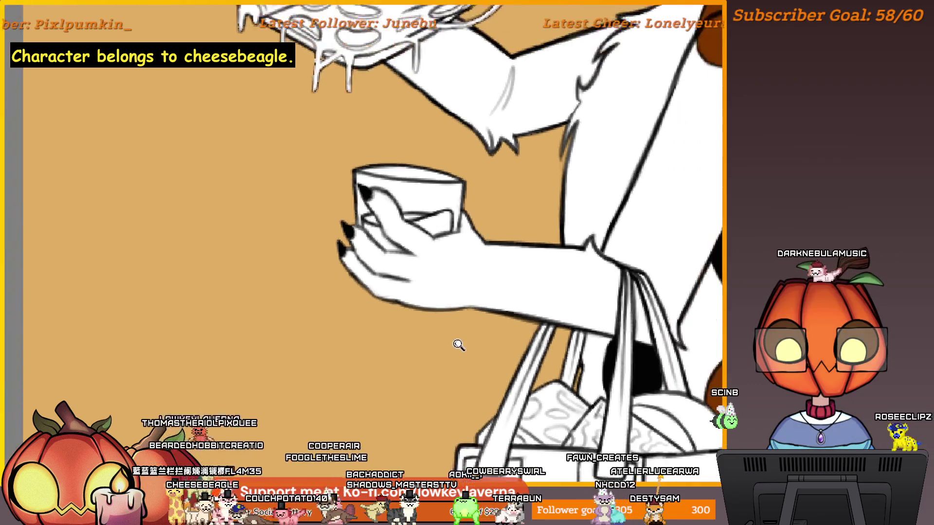
scroll(456, 329, up, 3)
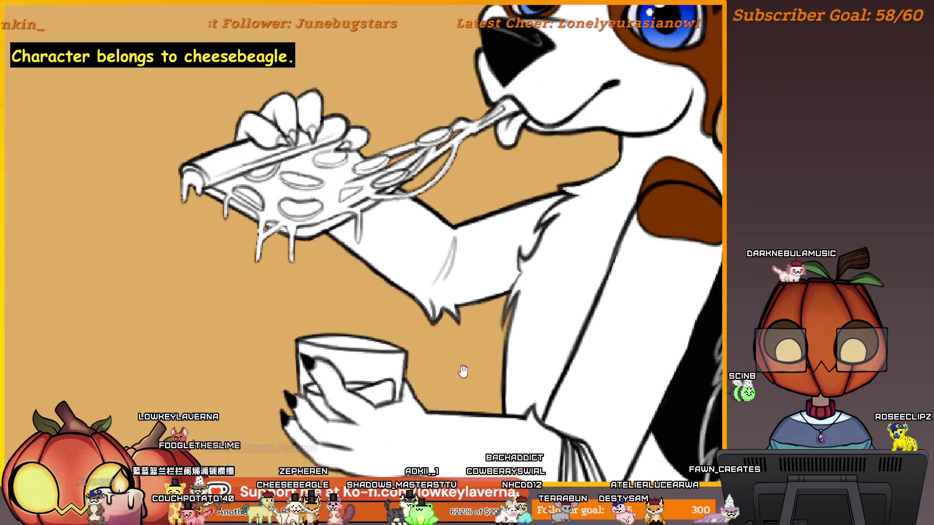
drag(466, 343, 574, 389)
scroll(456, 216, up, 2)
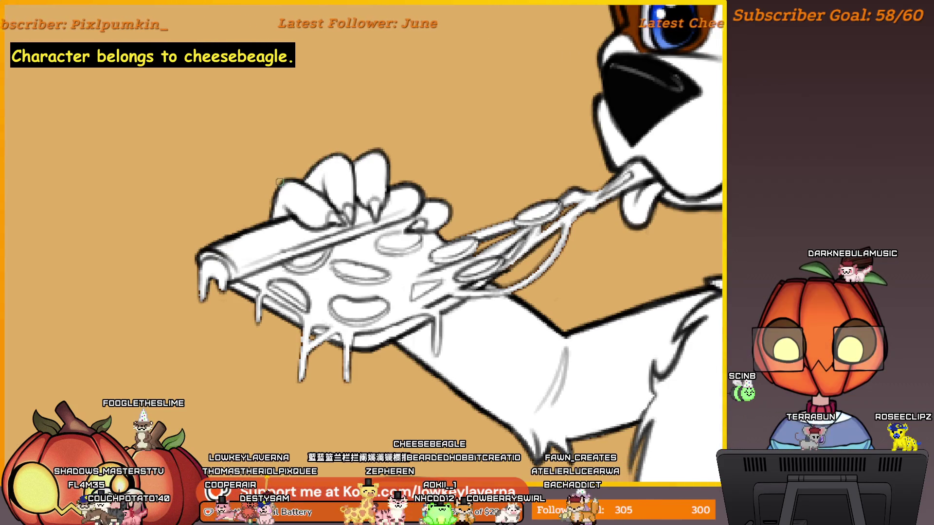
drag(430, 442, 392, 401)
alt+click(381, 344)
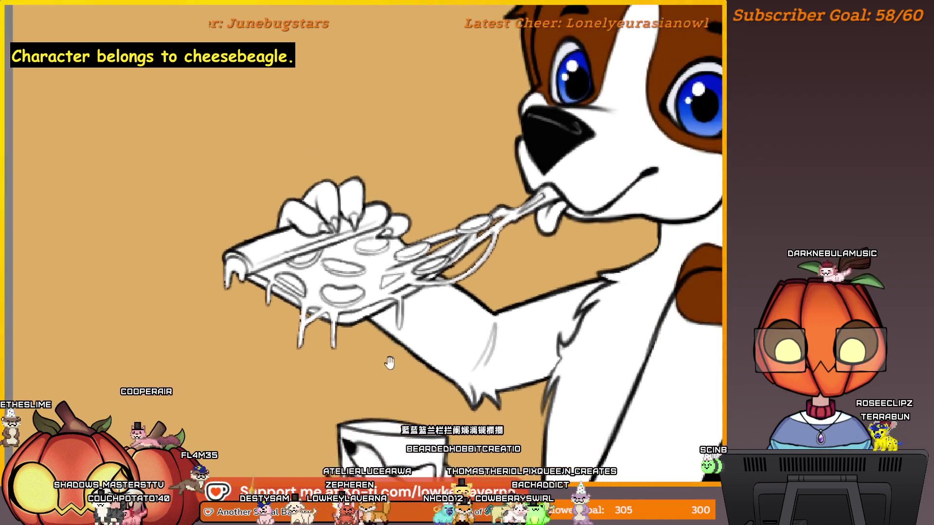
alt+click(388, 363)
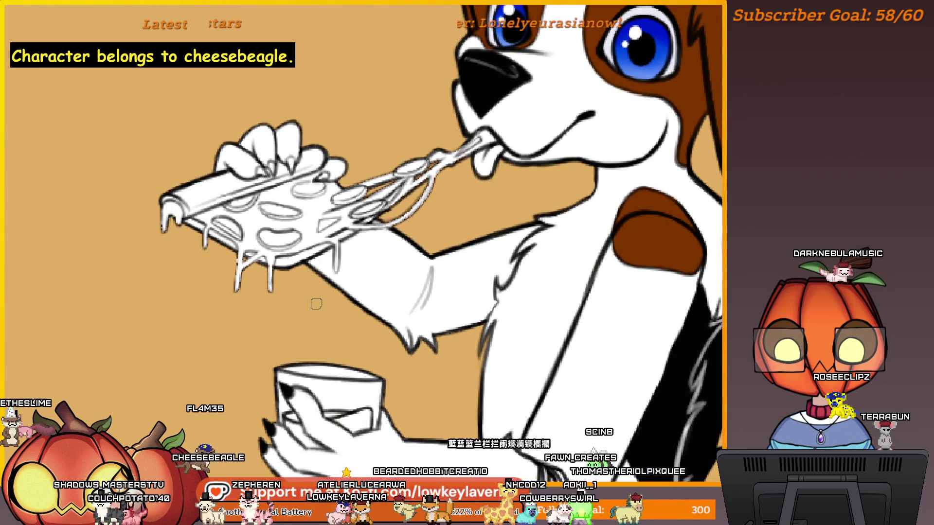
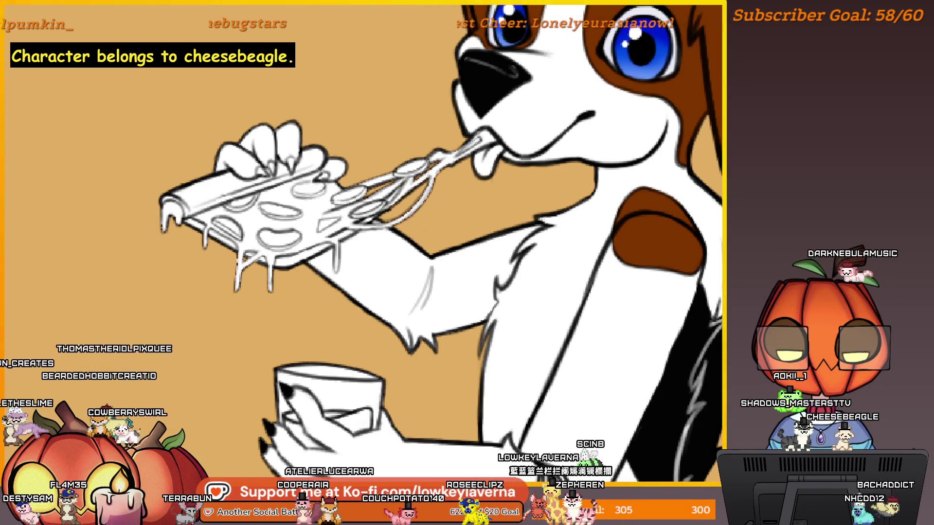
Zoom out so the full beagle drawing sits beside the character reference sheet
alt+click(486, 317)
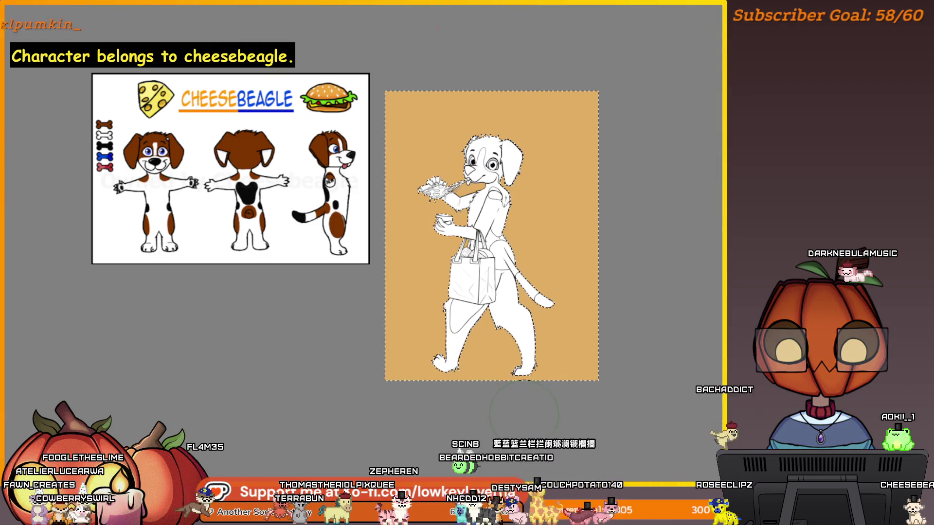
Deselect the outline around the beagle with Ctrl+D and nudge the canvas view
key(w)
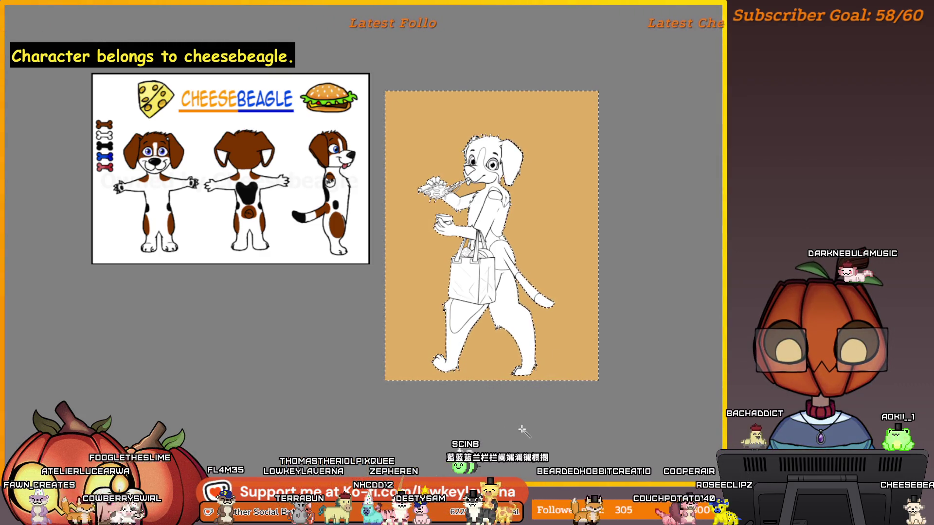
key(ctrl+d)
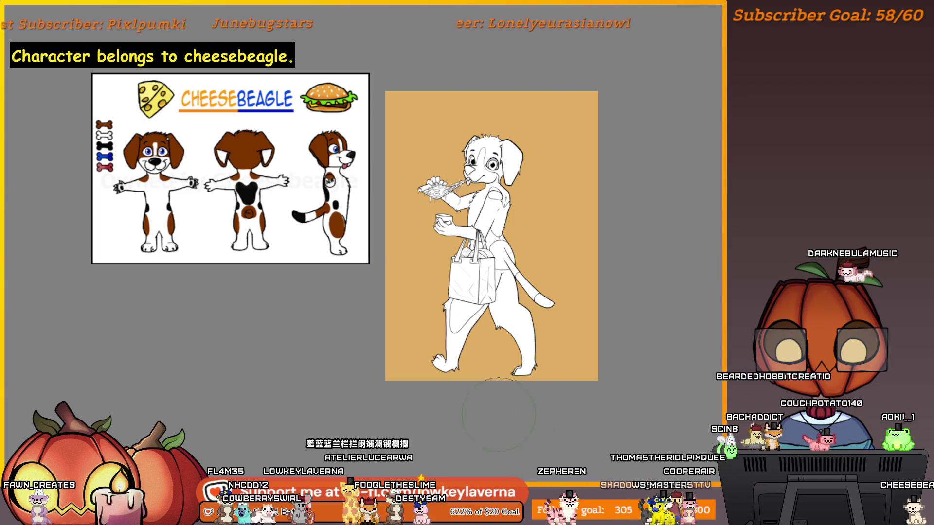
drag(582, 196, 577, 223)
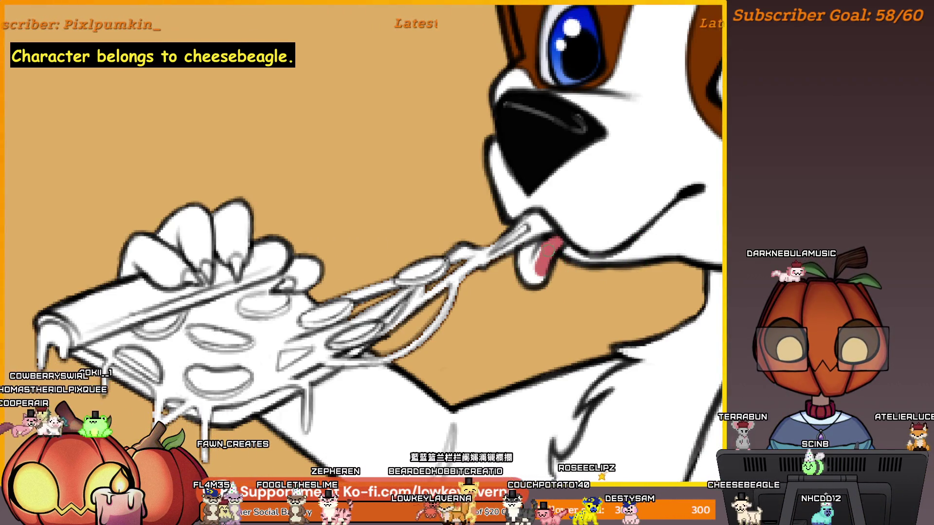
Paint the beagle's tongue a deeper red, zooming in to compare with the reference sheet
drag(547, 258, 532, 250)
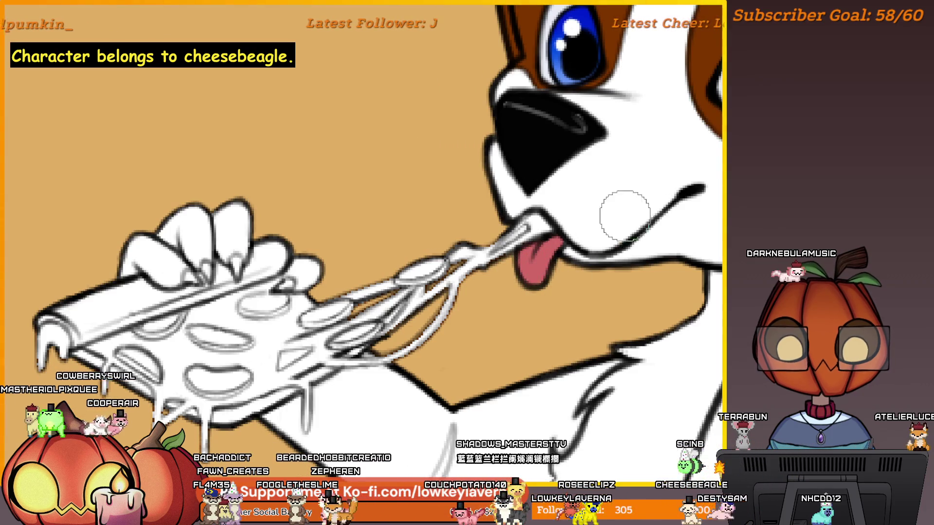
scroll(625, 215, down, 5)
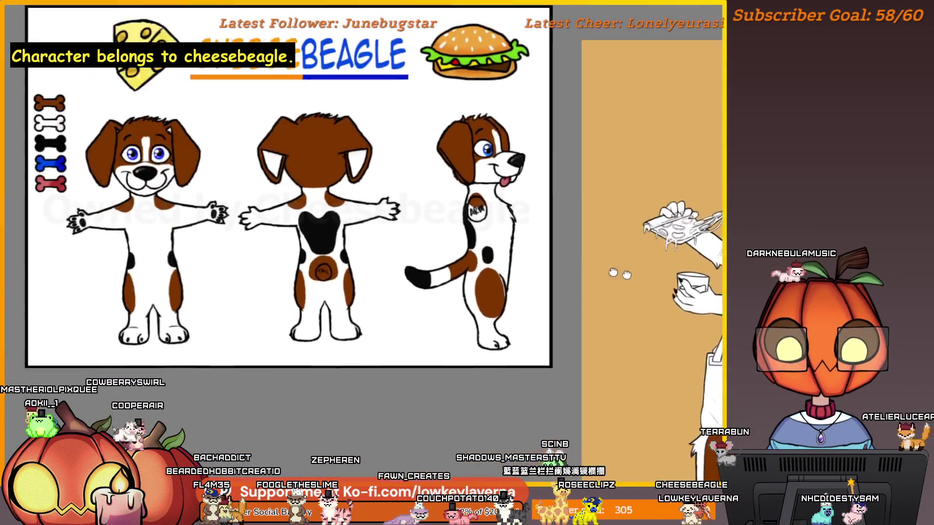
scroll(272, 238, up, 5)
scroll(329, 248, down, 1)
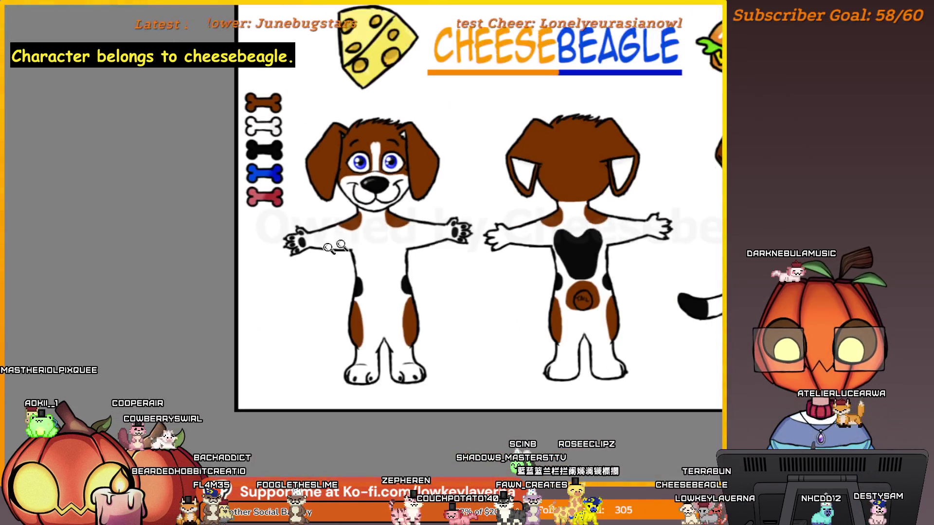
scroll(330, 248, down, 5)
scroll(525, 284, up, 5)
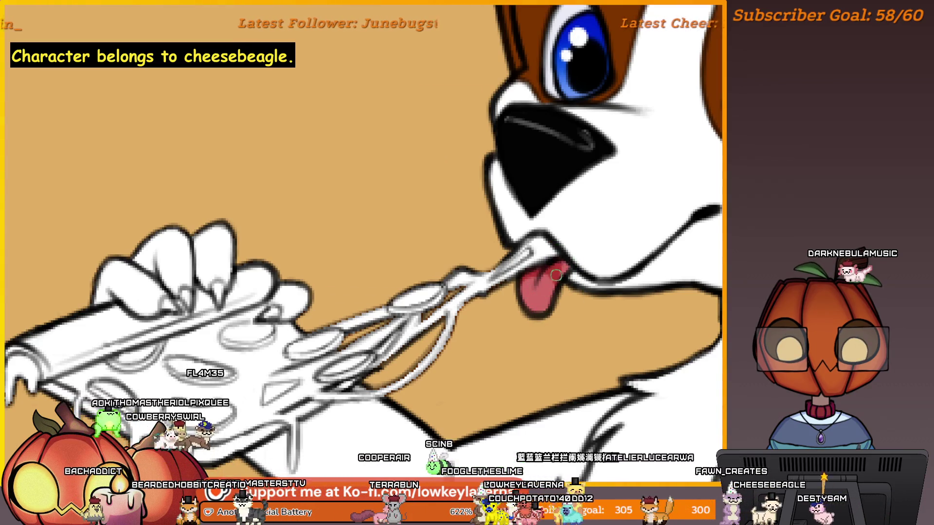
scroll(596, 233, down, 3)
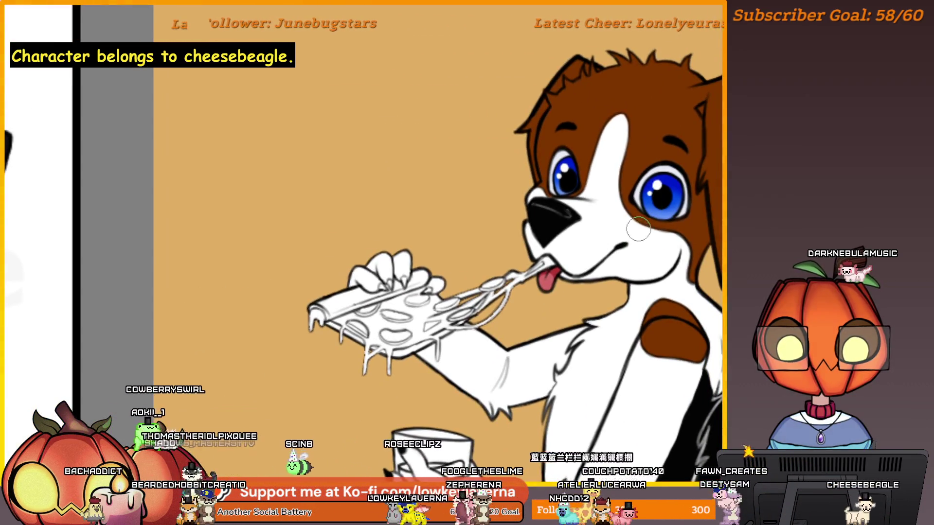
scroll(638, 229, down, 3)
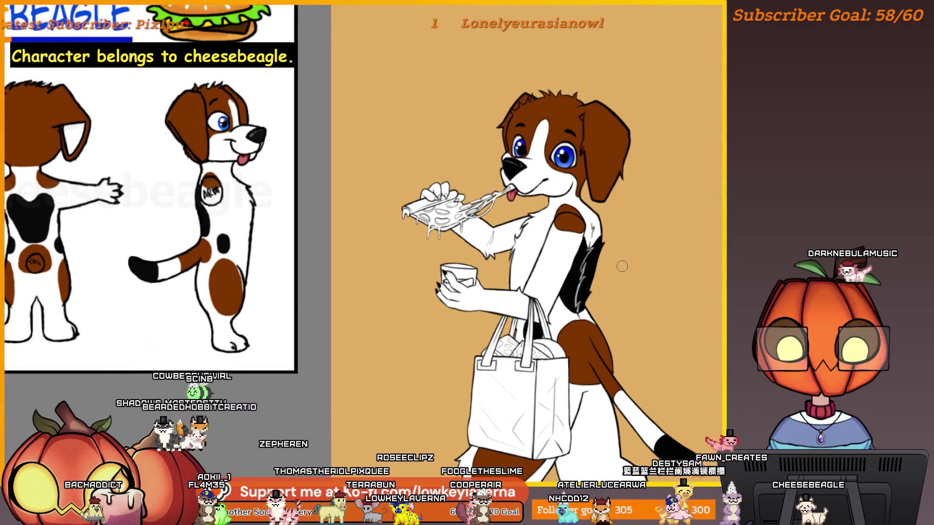
Ink a black shading stroke in the gap between the fingers and the pizza crust
drag(572, 267, 593, 291)
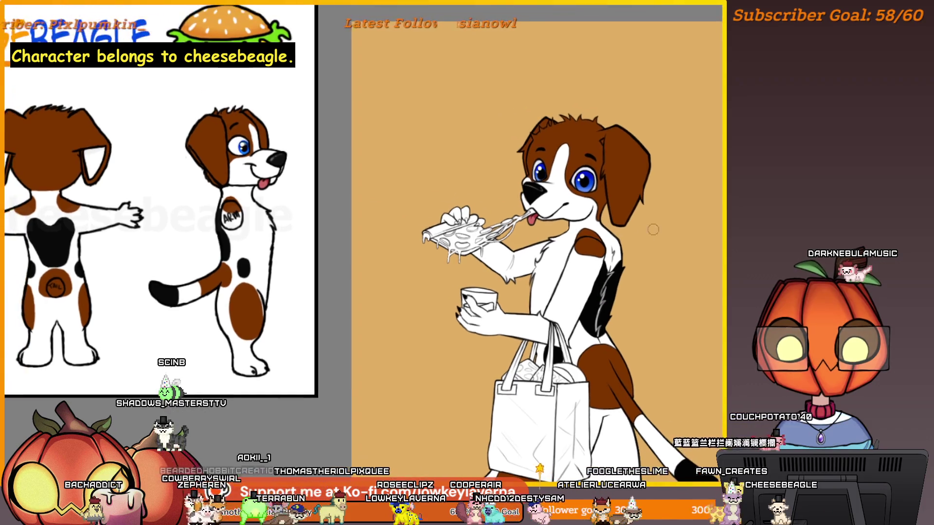
scroll(440, 231, up, 5)
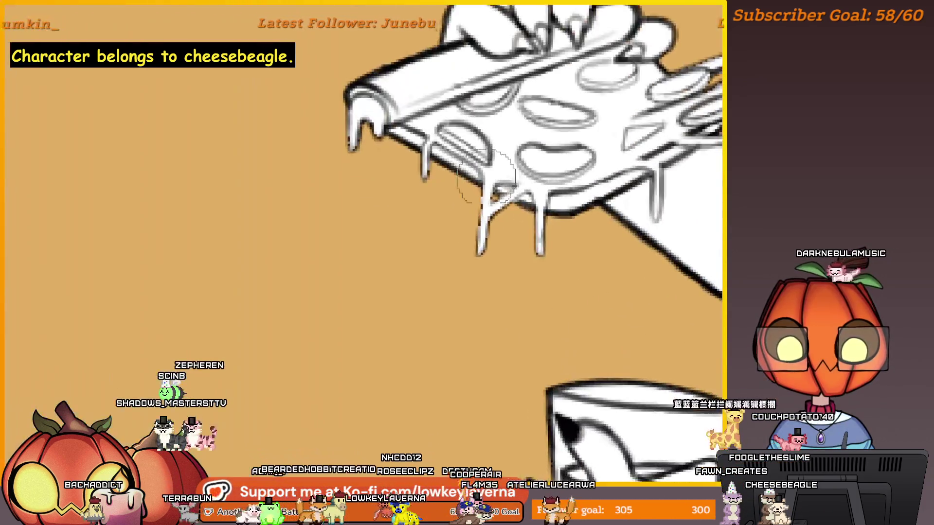
scroll(468, 251, up, 2)
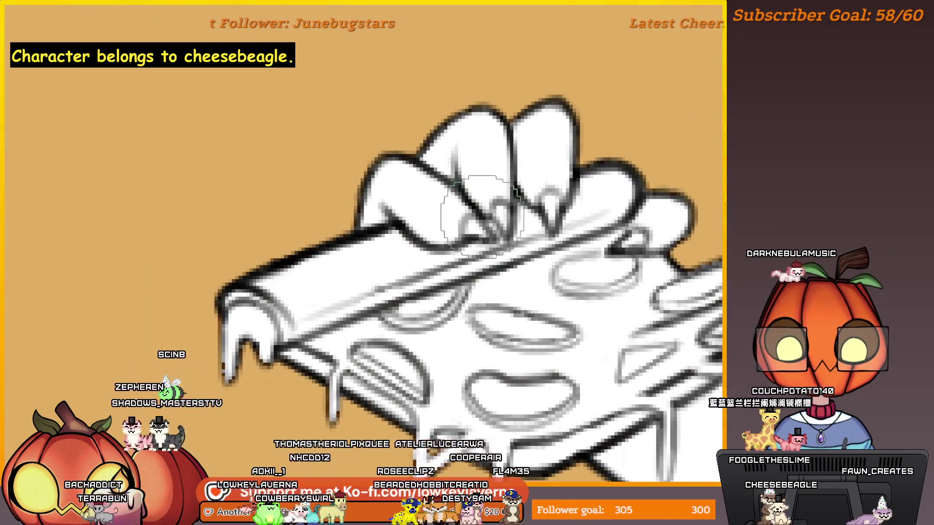
mouse_move(475, 225)
mouse_down()
mouse_move(492, 214)
mouse_move(501, 226)
mouse_move(503, 208)
mouse_move(507, 235)
mouse_up()
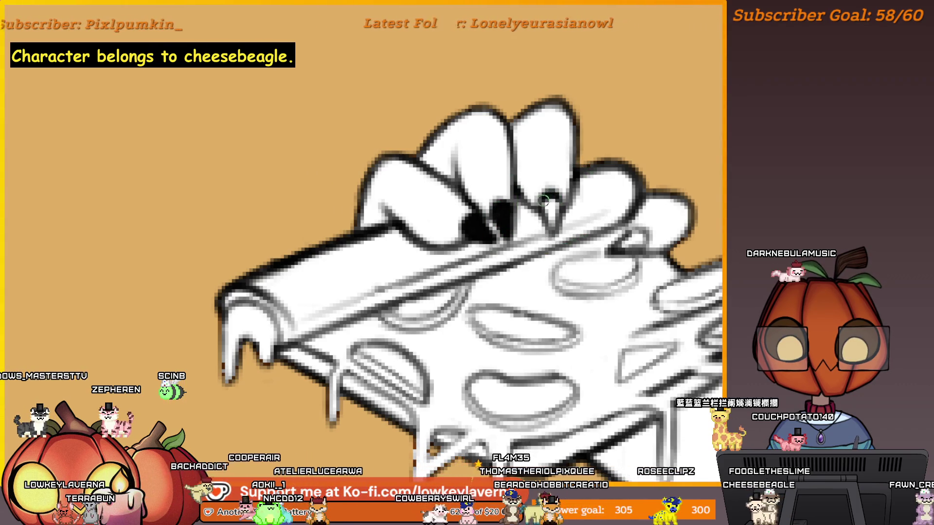
scroll(596, 131, down, 5)
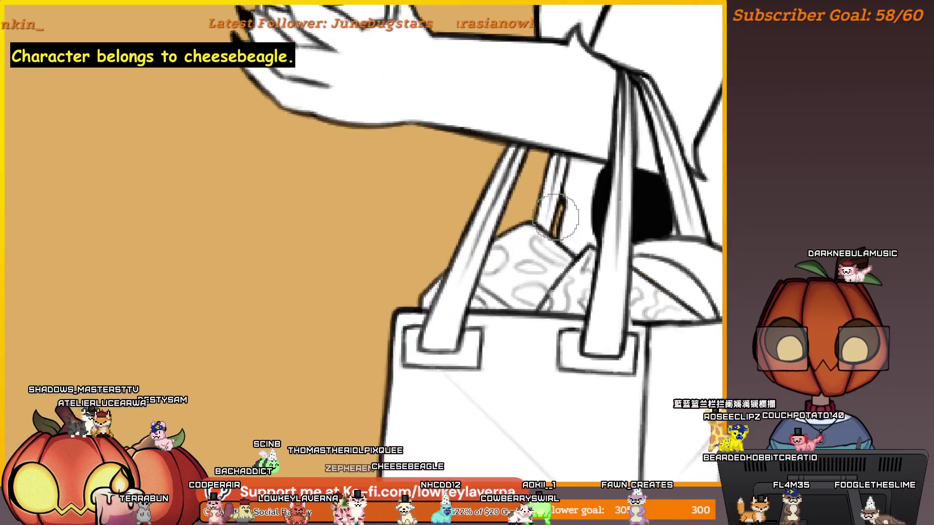
Paint the cheese wedge in the bag yellow, including its white streak, then fit the drawing to view
drag(526, 281, 513, 284)
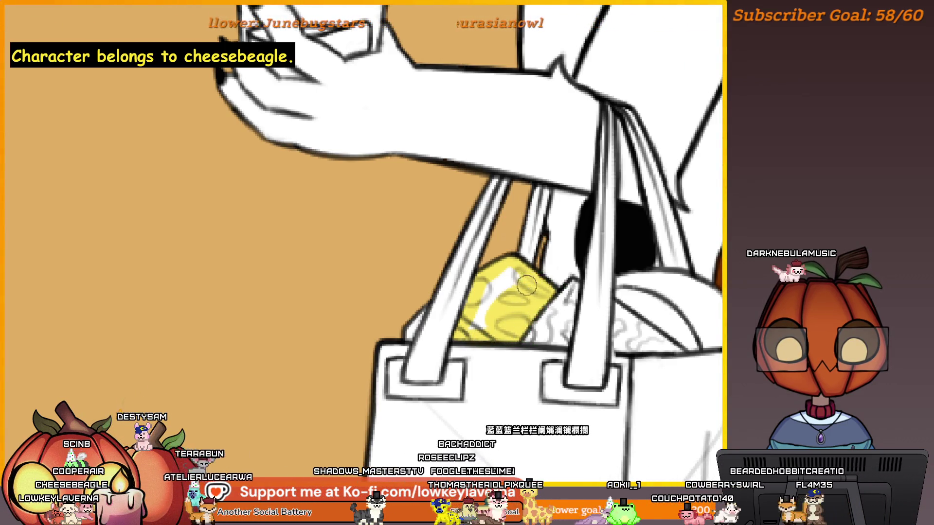
drag(492, 287, 478, 322)
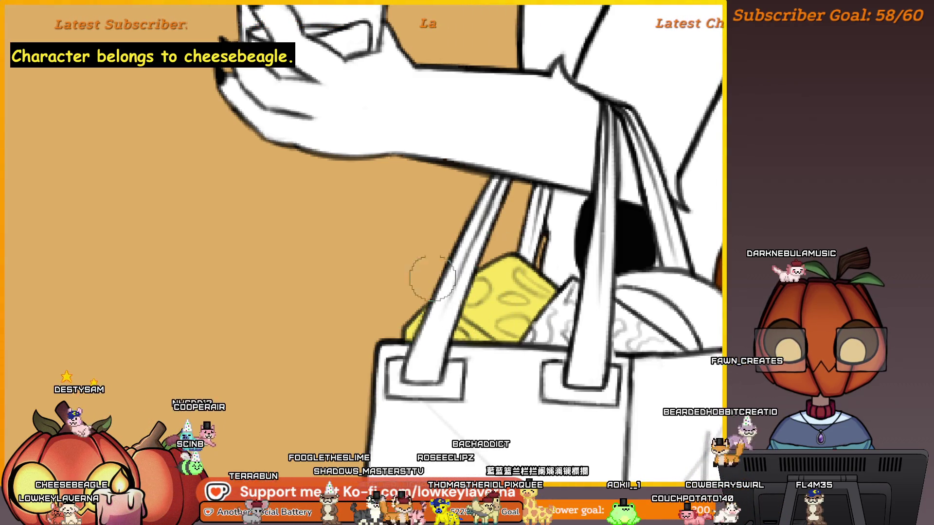
key(ctrl+0)
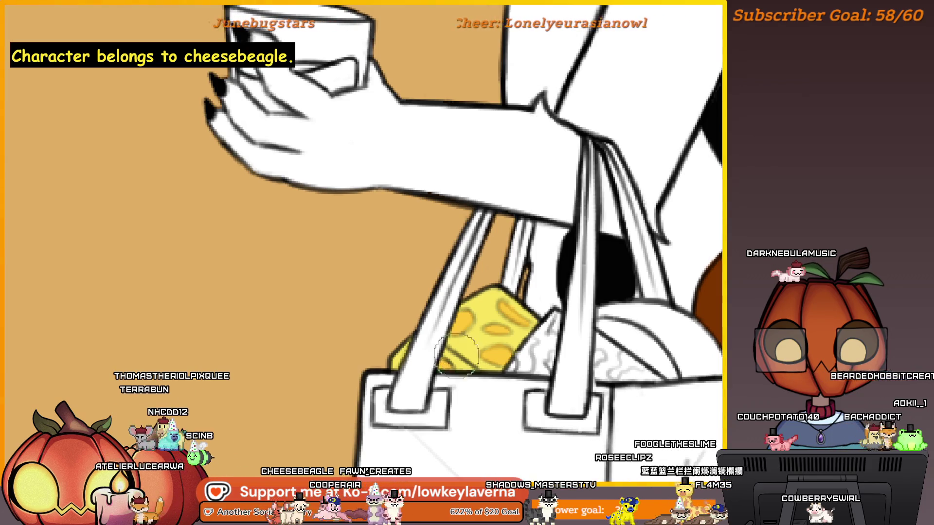
key(ctrl+0)
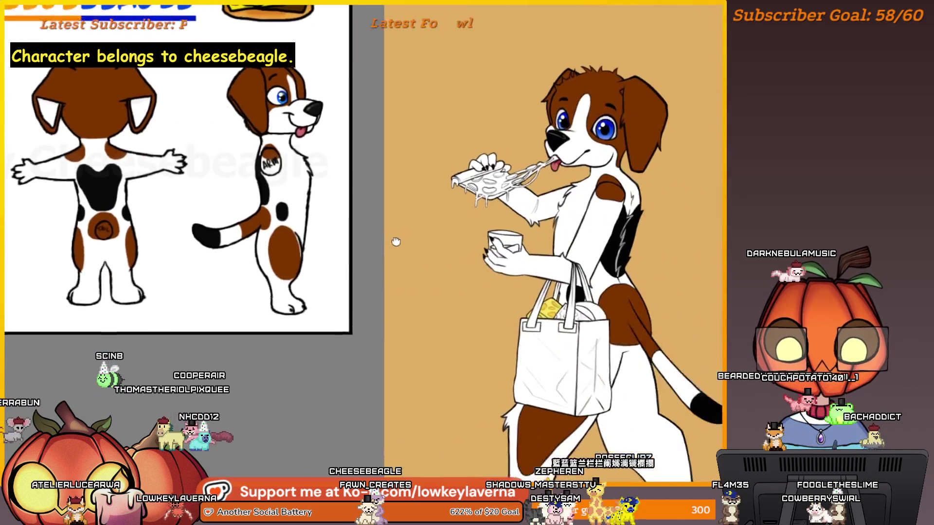
scroll(506, 321, up, 5)
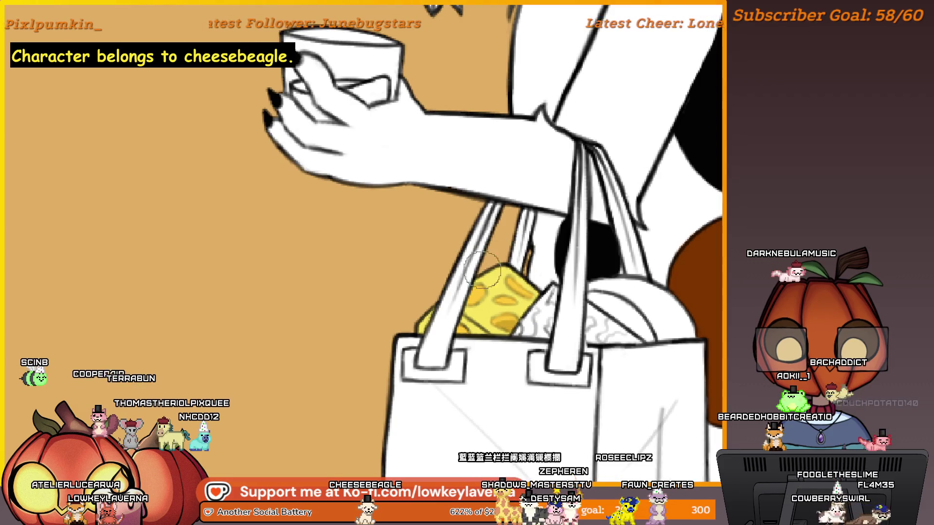
key(bracketleft)
key(bracketleft)
key(bracketleft)
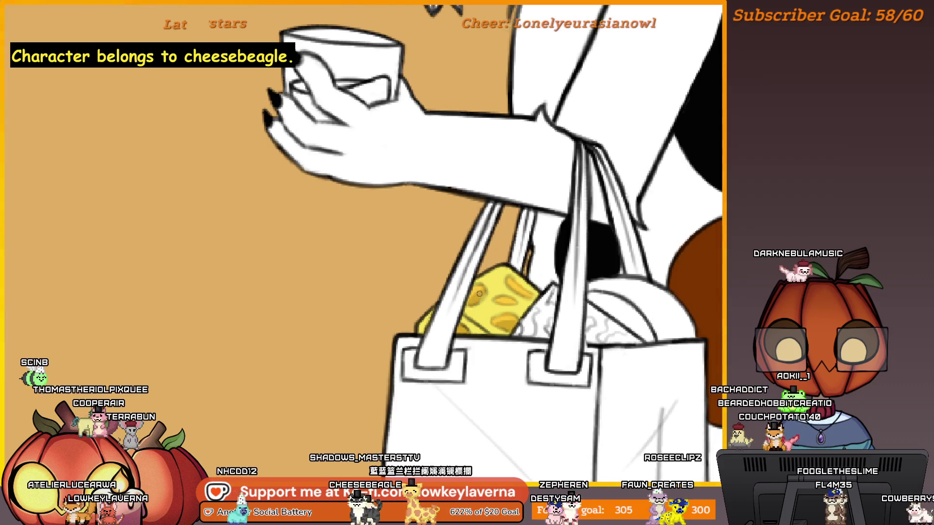
drag(480, 293, 493, 313)
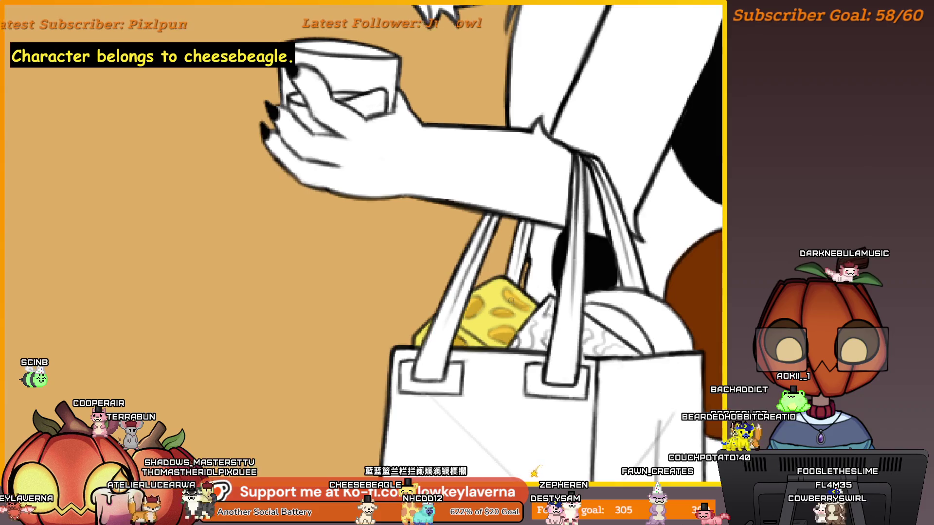
key(bracketright)
key(bracketright)
key(bracketright)
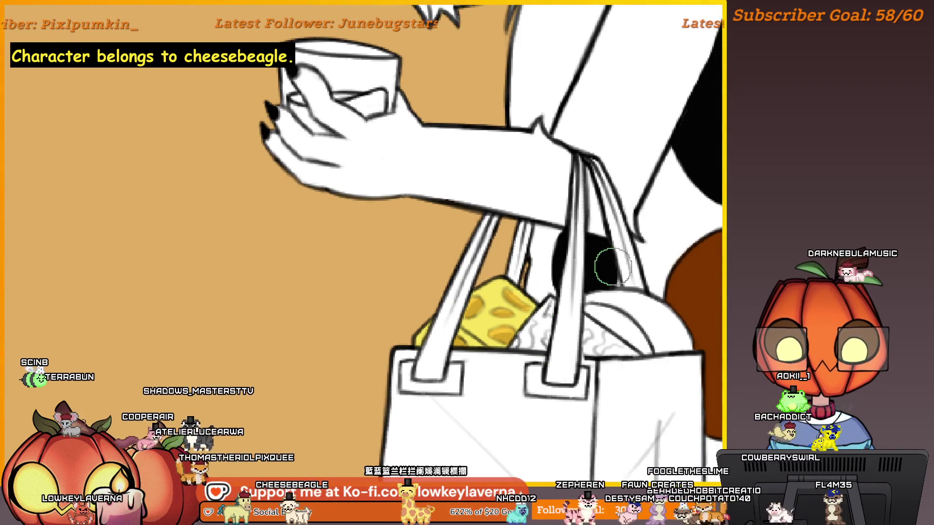
drag(612, 267, 556, 306)
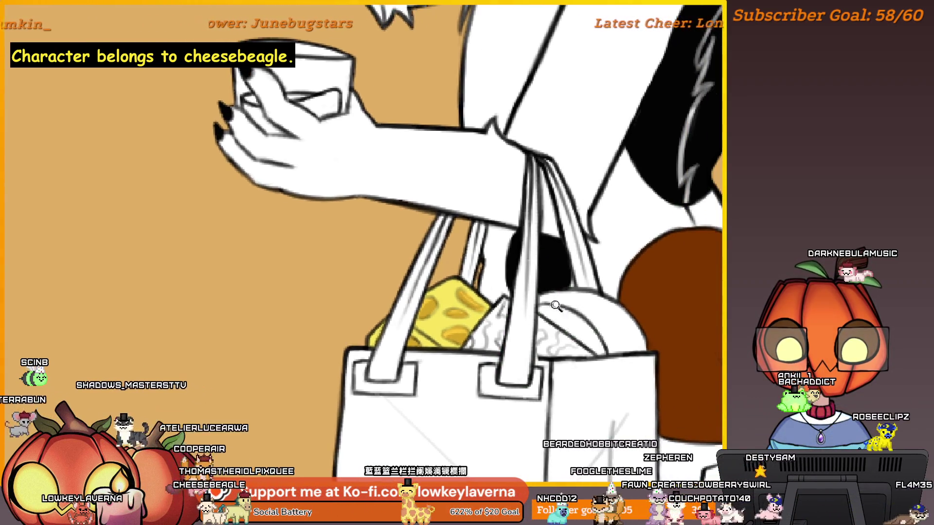
scroll(556, 305, down, 5)
scroll(550, 316, up, 3)
scroll(547, 325, down, 3)
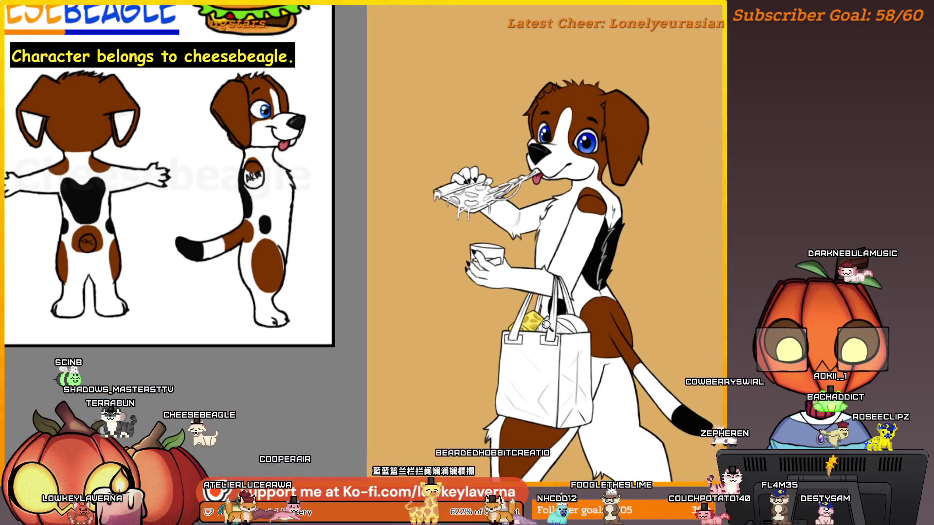
scroll(547, 325, up, 4)
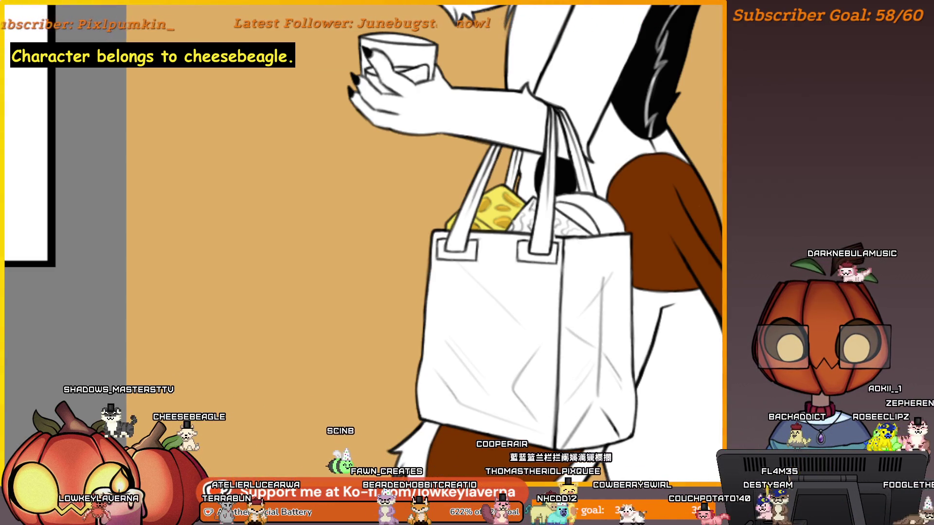
Brush brown shading across the grocery bag and mirror the canvas view
mouse_move(545, 342)
mouse_down()
mouse_move(576, 358)
mouse_move(452, 291)
mouse_move(413, 399)
mouse_move(558, 417)
mouse_move(571, 400)
mouse_move(574, 353)
mouse_move(535, 396)
mouse_up()
scroll(428, 386, up, 3)
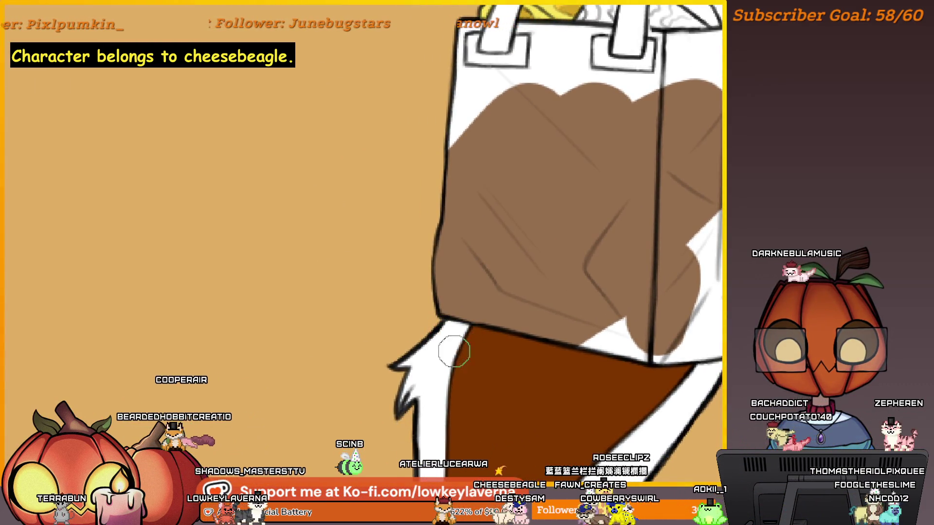
drag(616, 203, 603, 389)
scroll(541, 326, down, 4)
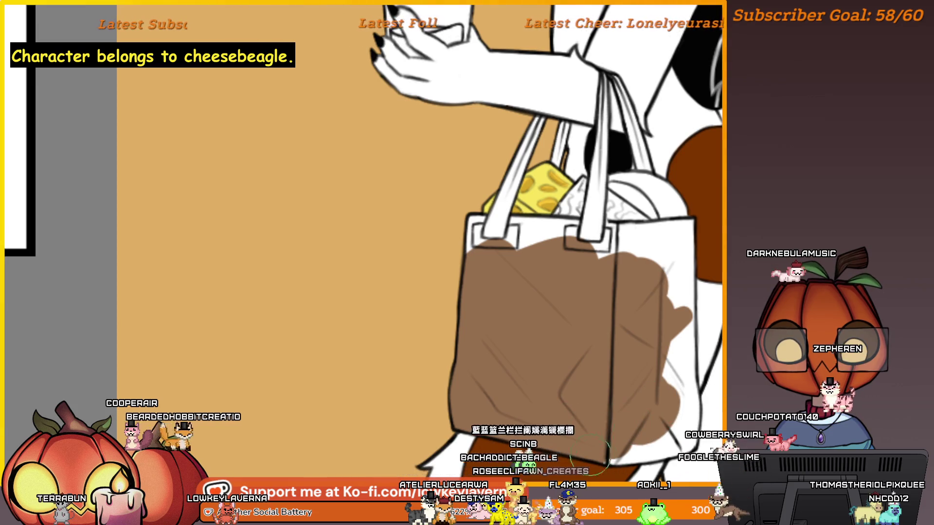
key(m)
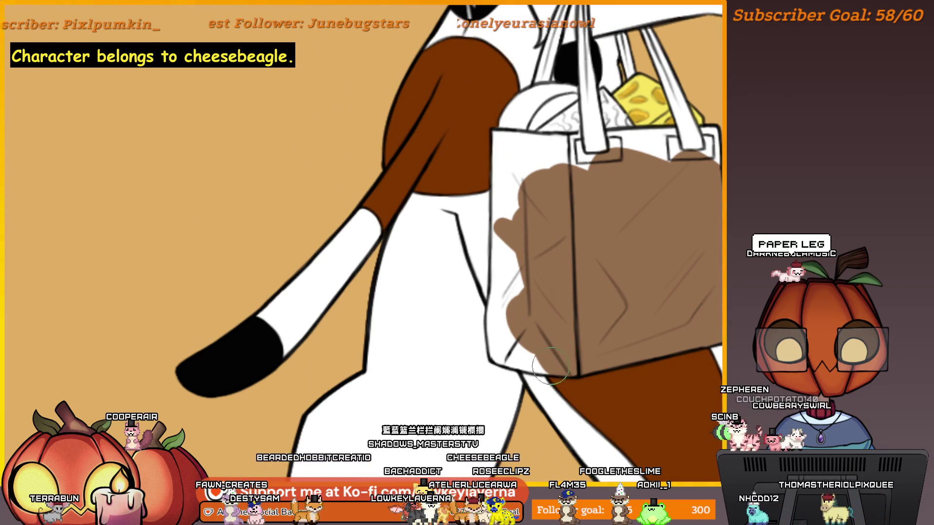
scroll(551, 330, up, 5)
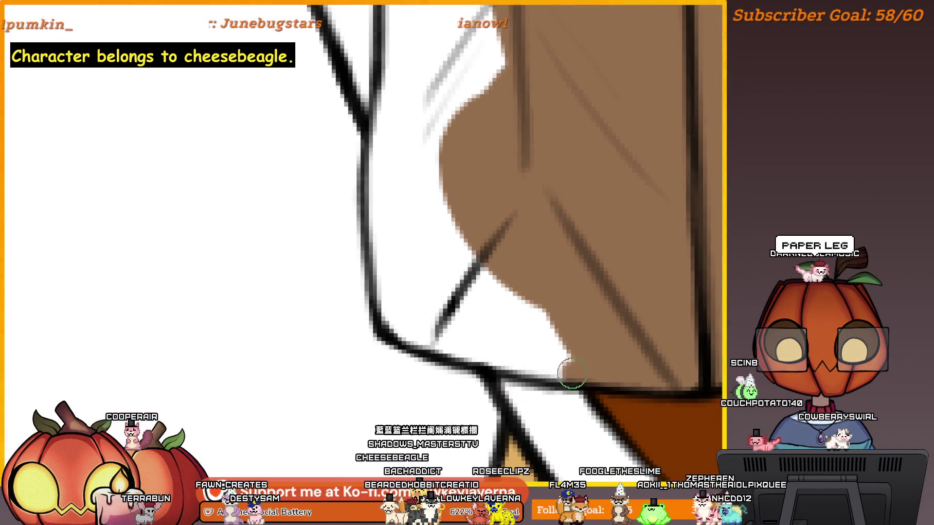
scroll(388, 302, down, 2)
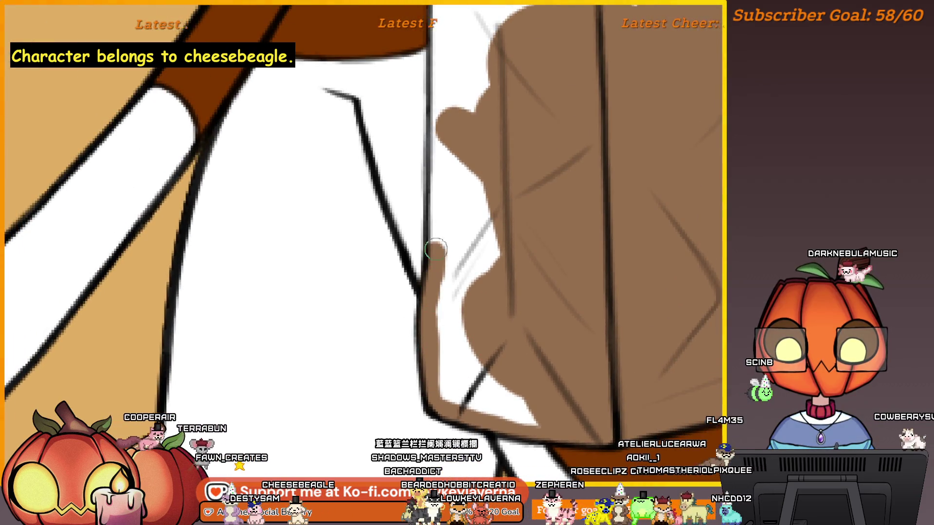
scroll(436, 249, down, 3)
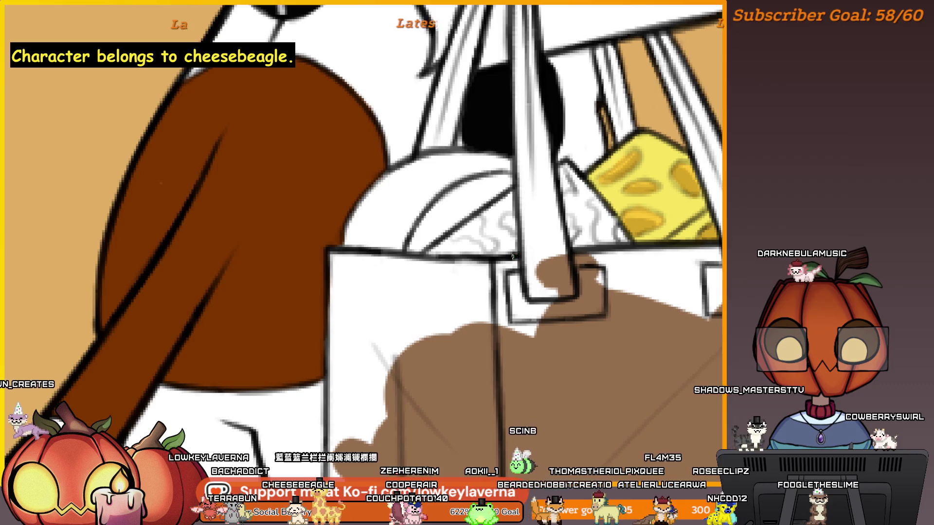
Paint brown along the bag's top edge
drag(640, 227, 596, 278)
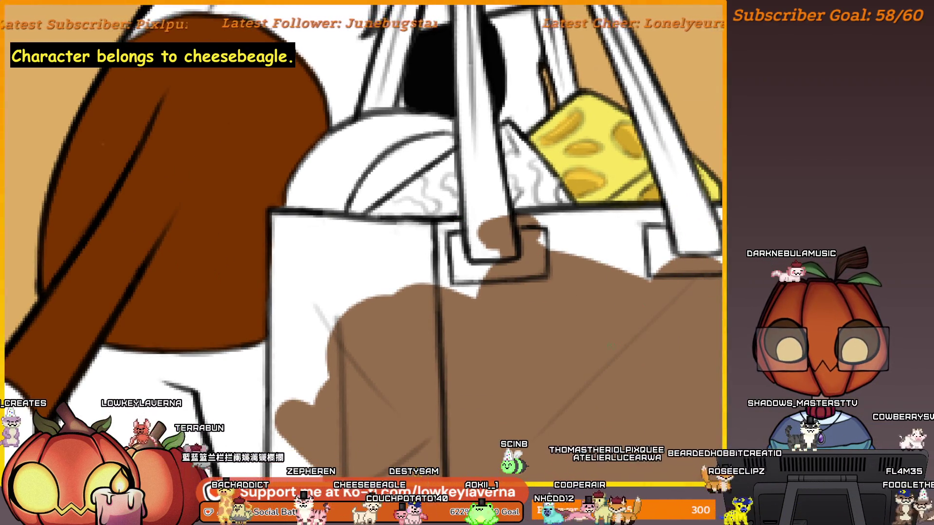
scroll(608, 345, down, 2)
scroll(471, 223, up, 3)
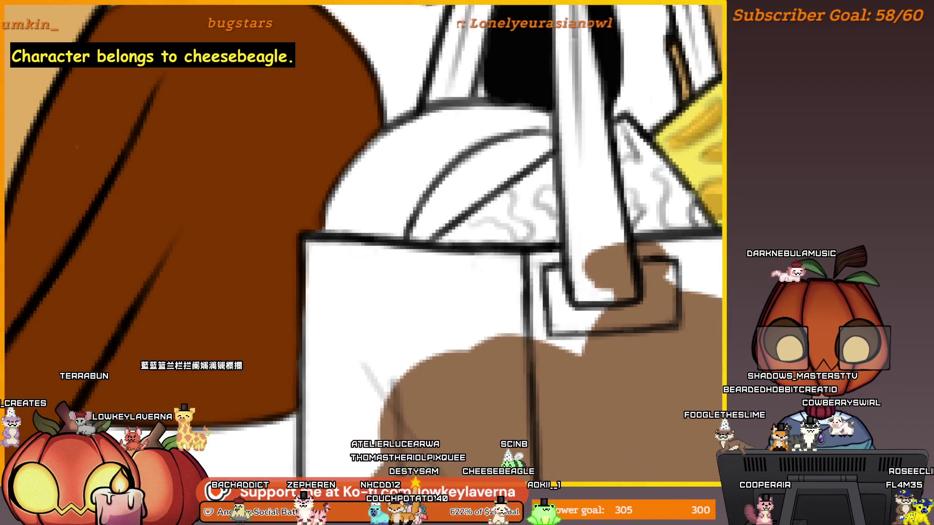
scroll(617, 356, down, 1)
scroll(617, 357, down, 3)
scroll(627, 394, up, 1)
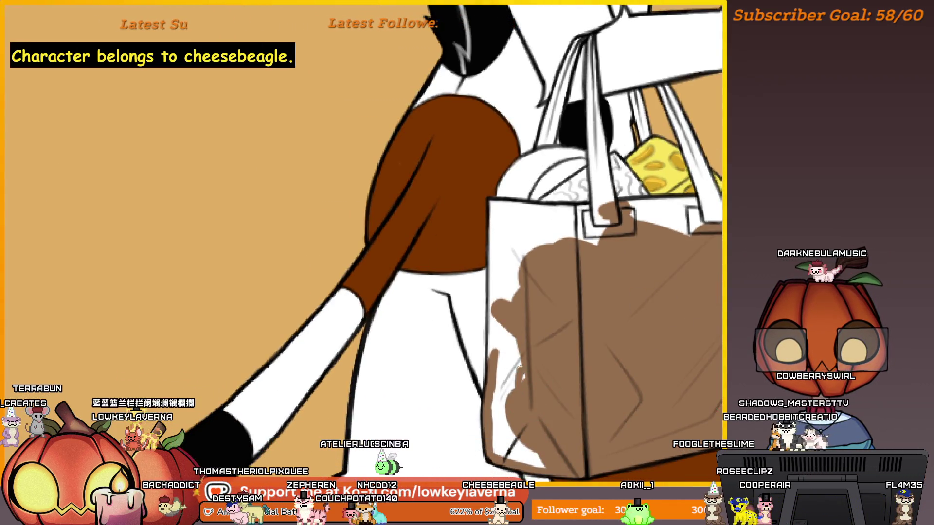
scroll(503, 314, up, 2)
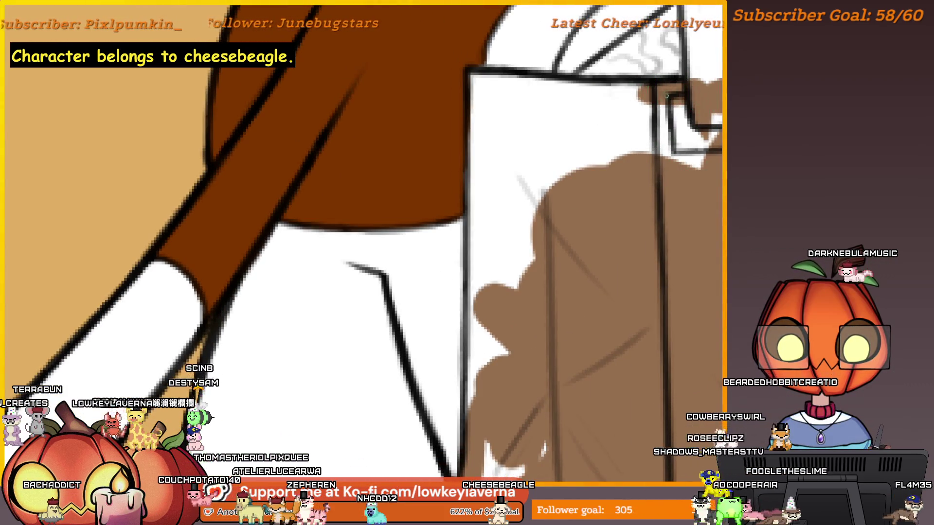
mouse_move(586, 84)
mouse_down()
mouse_move(492, 77)
mouse_move(481, 246)
mouse_up()
scroll(497, 170, down, 2)
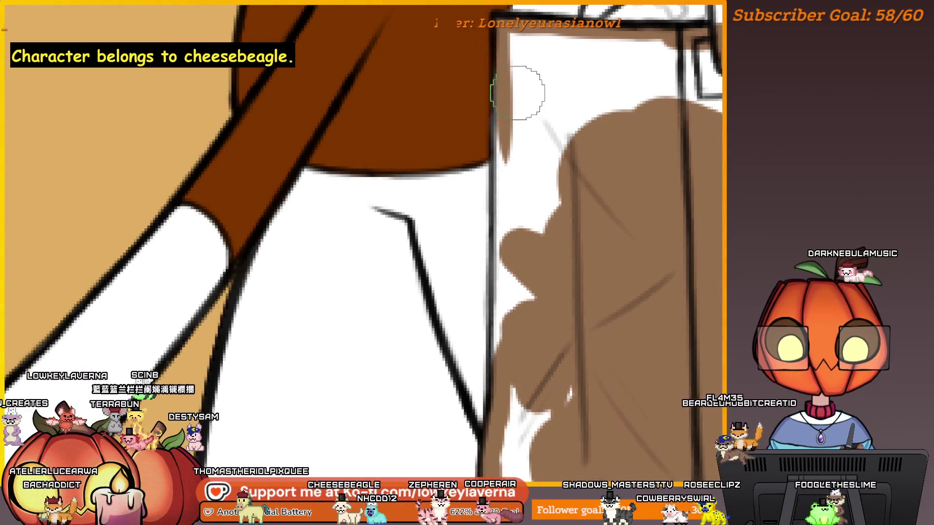
Paint brown down the bag's left edge and across its white top
drag(501, 129, 500, 267)
scroll(500, 267, down, 2)
drag(511, 180, 516, 313)
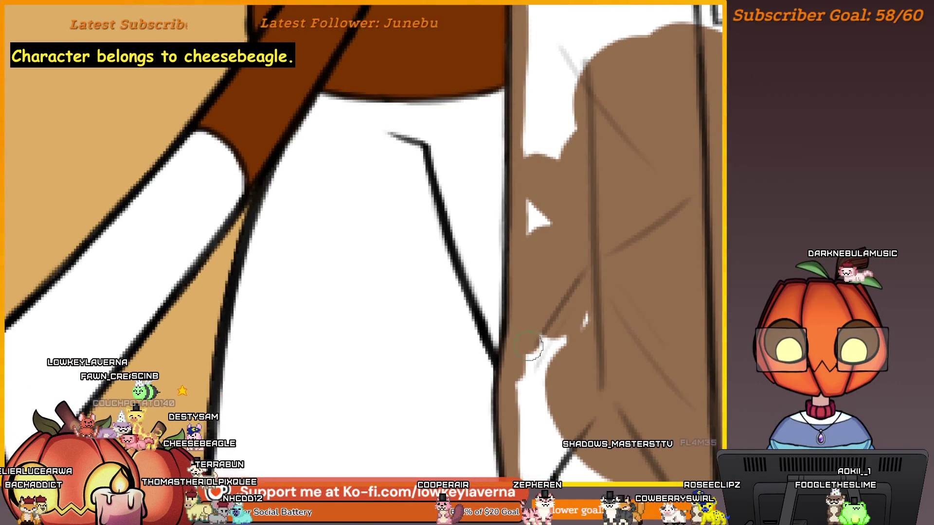
scroll(605, 234, down, 4)
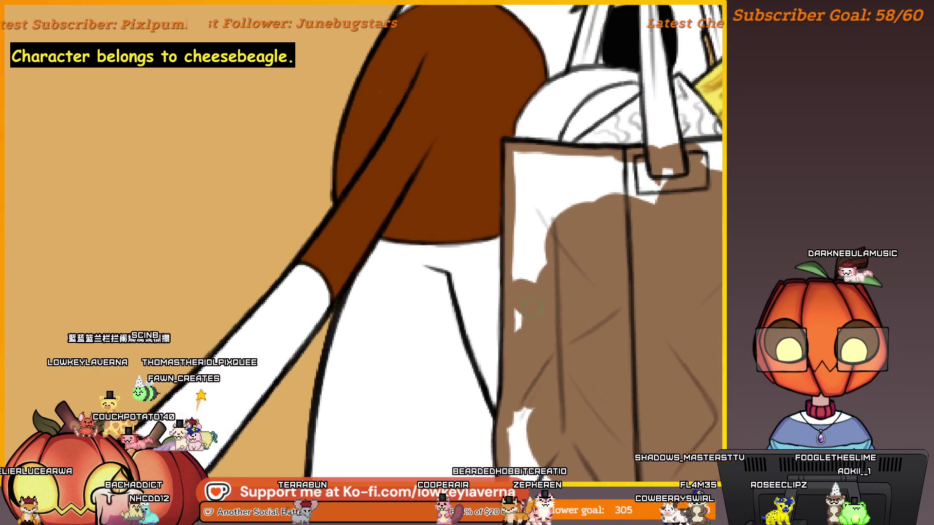
scroll(608, 287, up, 2)
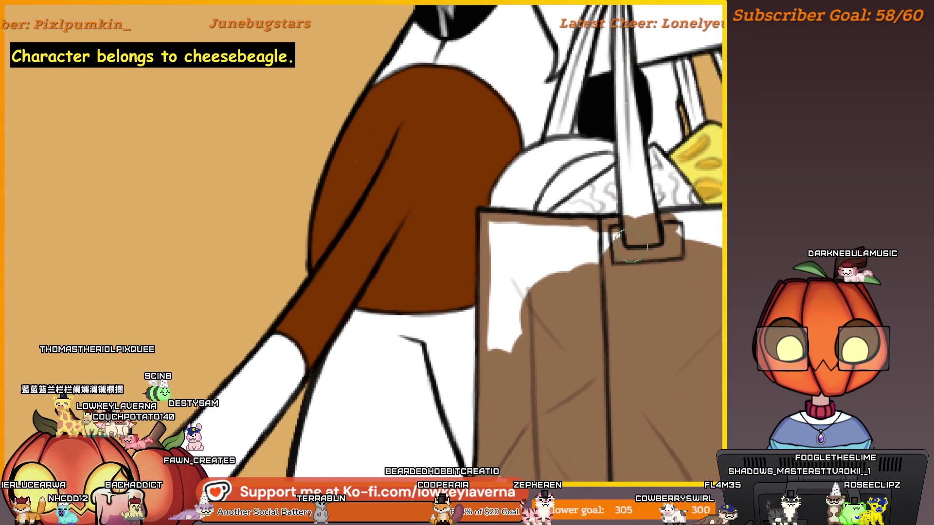
drag(602, 238, 494, 228)
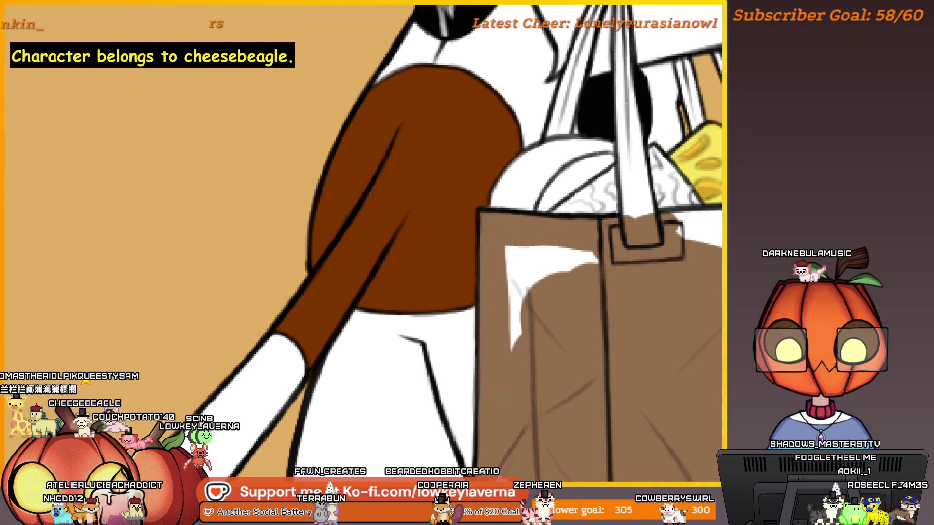
scroll(569, 309, up, 1)
Cover the white patches on the bag's left, inside the left handle and between the handles with brown
drag(574, 284, 478, 315)
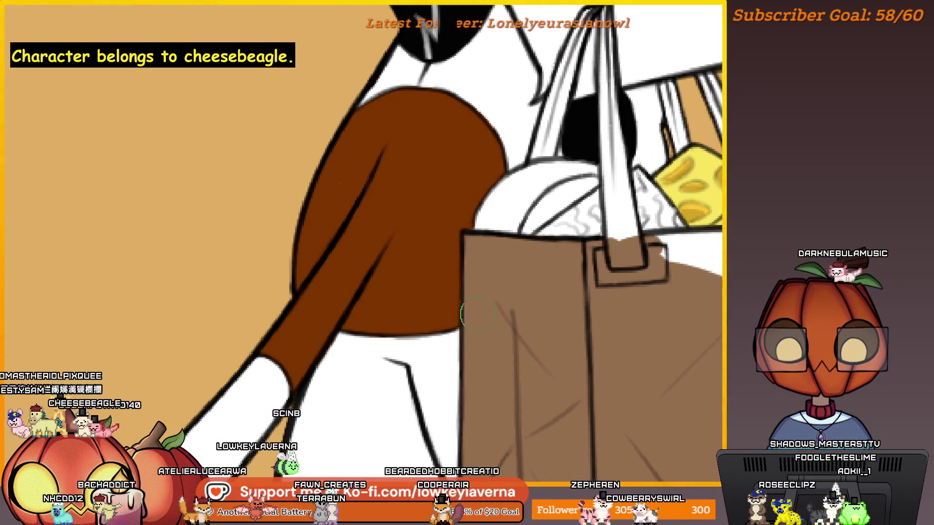
scroll(557, 273, right, 5)
scroll(688, 251, left, 5)
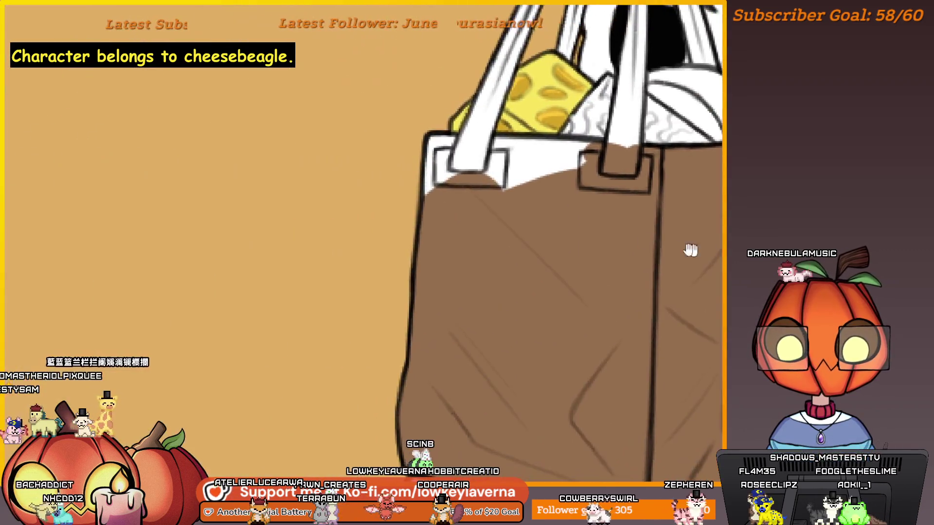
scroll(589, 297, up, 3)
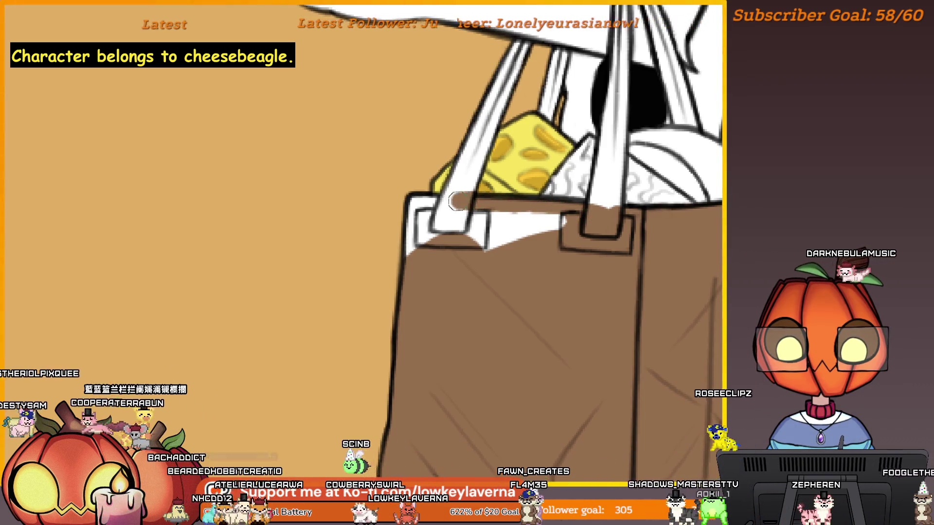
mouse_move(428, 215)
mouse_down()
mouse_move(404, 240)
mouse_move(424, 224)
mouse_move(555, 224)
mouse_up()
mouse_move(635, 197)
mouse_down()
mouse_move(601, 336)
mouse_move(569, 374)
mouse_up()
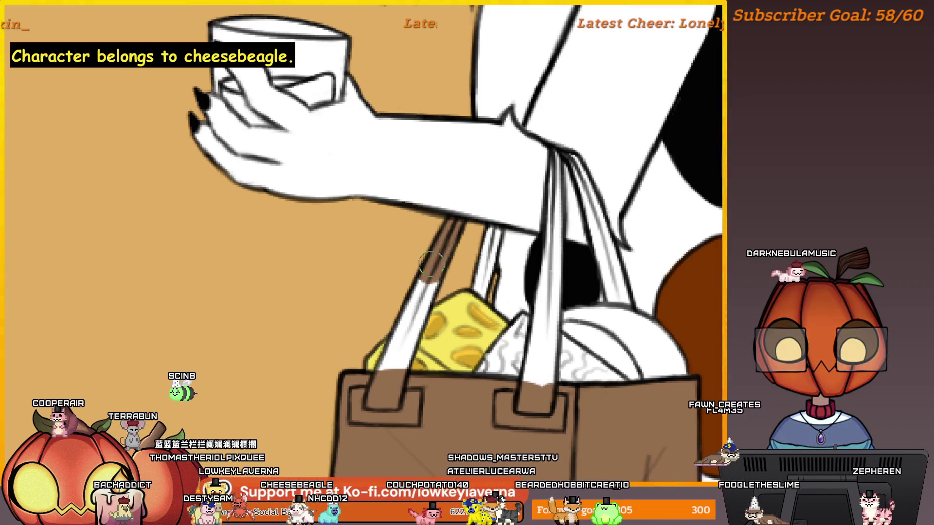
Colour the upper left handle, the knot and the left strap brown on the mirrored canvas
drag(457, 223, 420, 294)
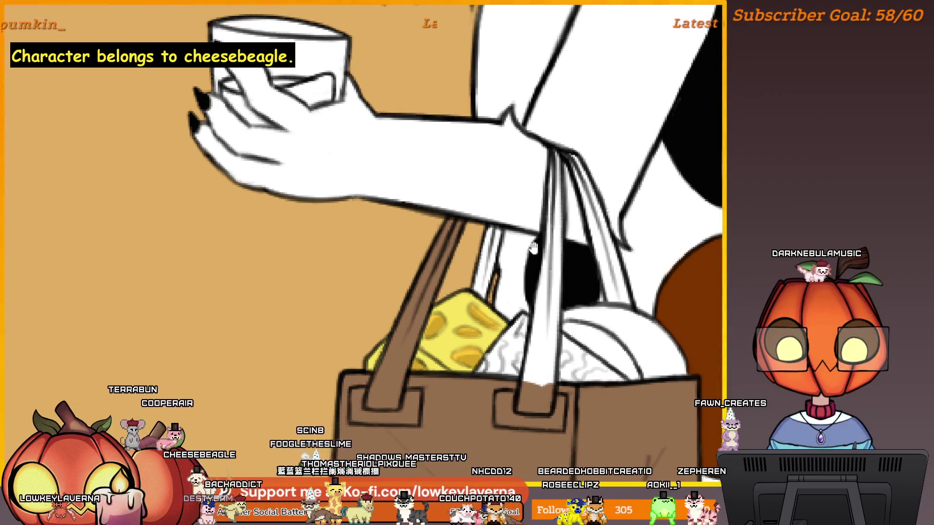
scroll(474, 323, up, 1)
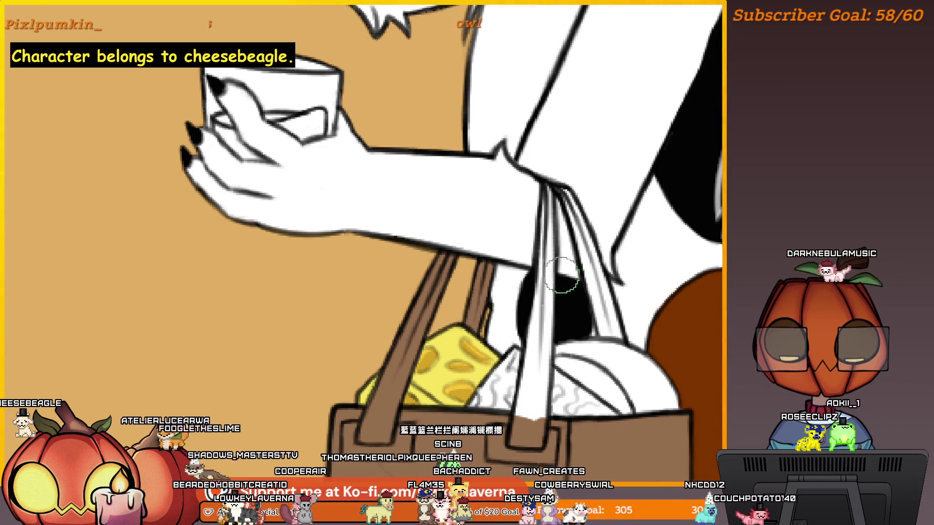
key(m)
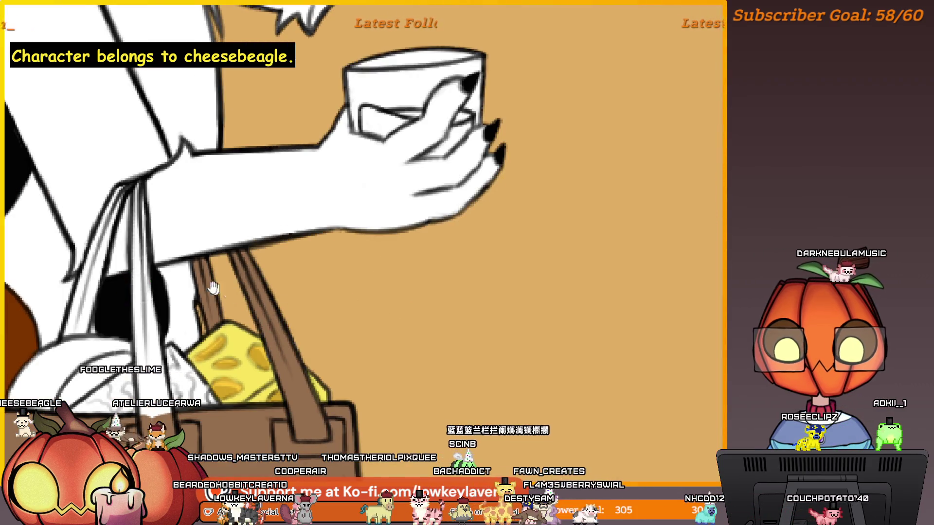
scroll(490, 194, up, 2)
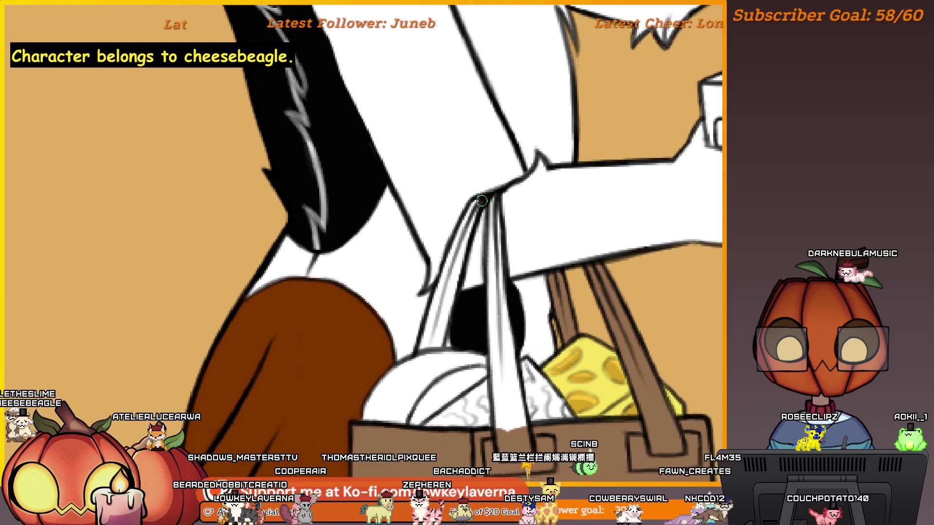
drag(482, 200, 454, 246)
scroll(424, 245, right, 1)
drag(438, 214, 400, 347)
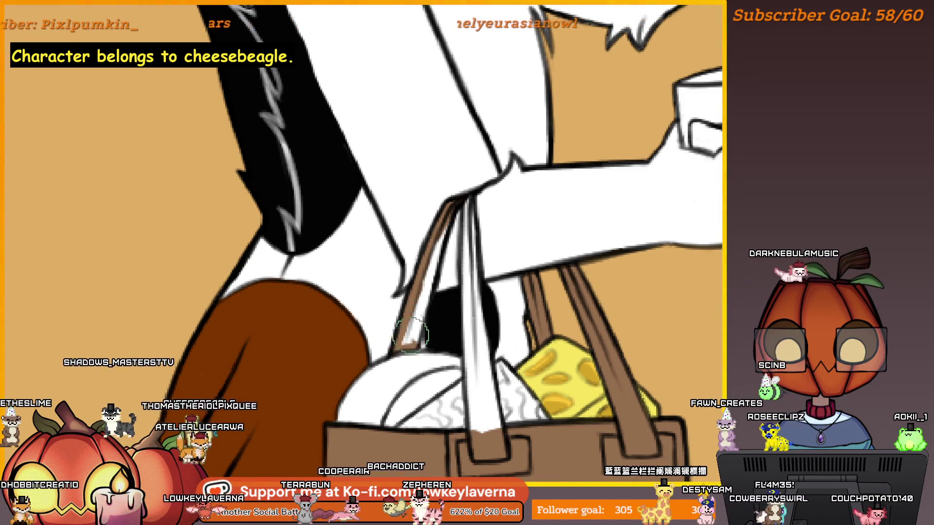
scroll(411, 335, up, 1)
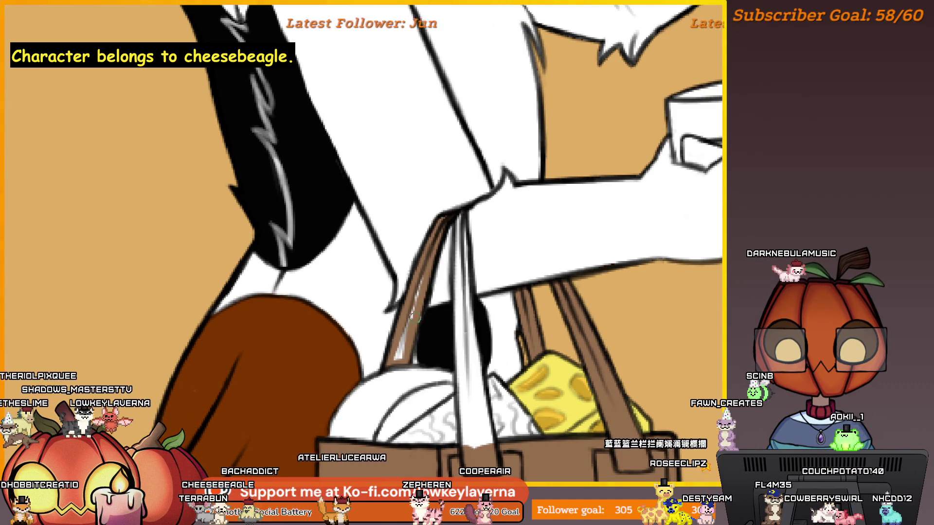
drag(411, 316, 440, 262)
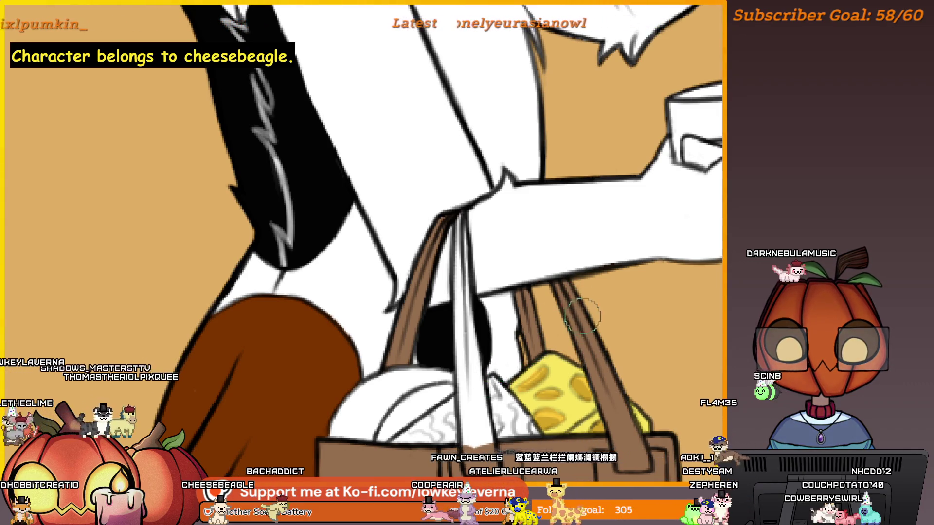
Colour the centre strap brown, then flip the view back and zoom out to check the bag
drag(583, 315, 650, 257)
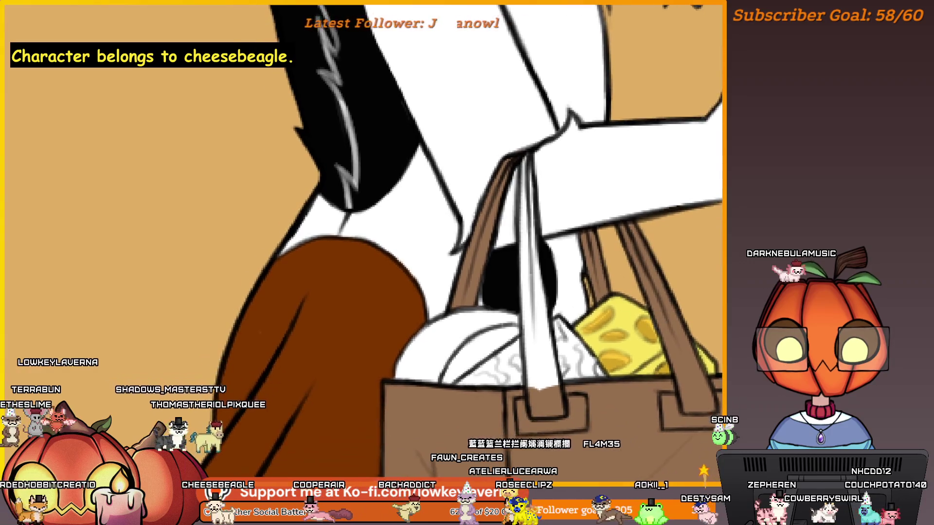
mouse_move(532, 321)
mouse_down()
mouse_move(528, 346)
mouse_move(525, 246)
mouse_up()
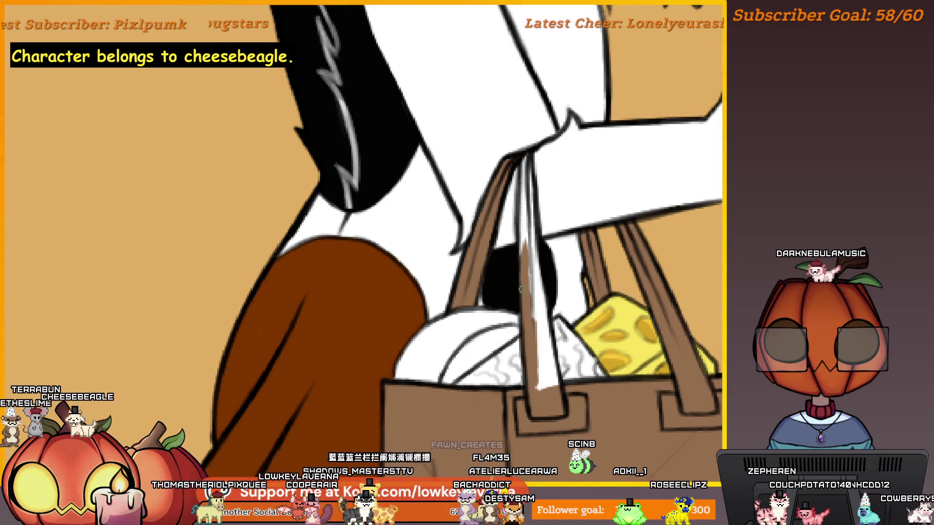
drag(520, 289, 530, 165)
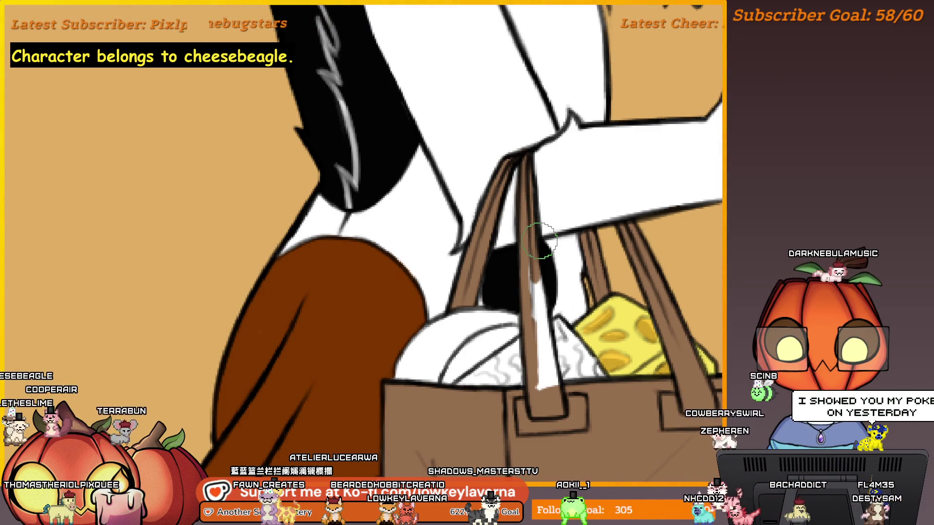
drag(529, 283, 519, 248)
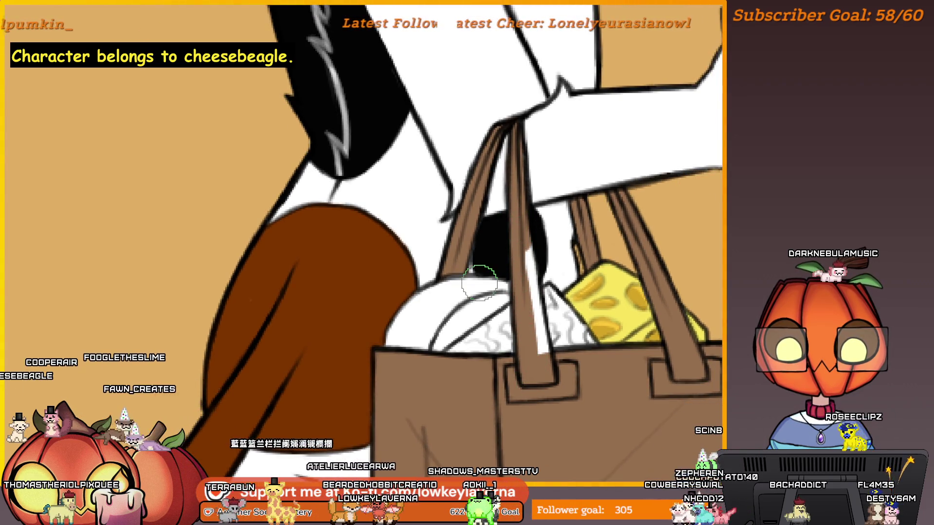
key(m)
drag(157, 283, 483, 304)
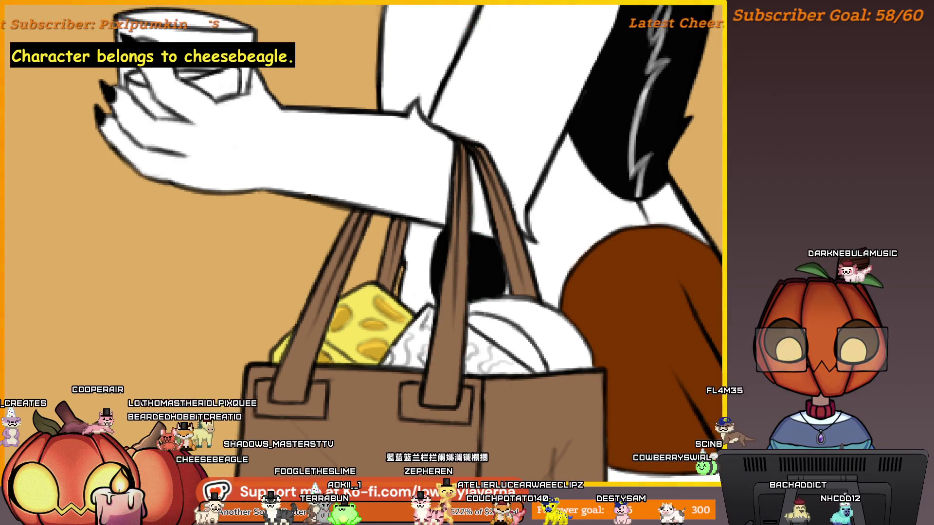
scroll(523, 249, down, 2)
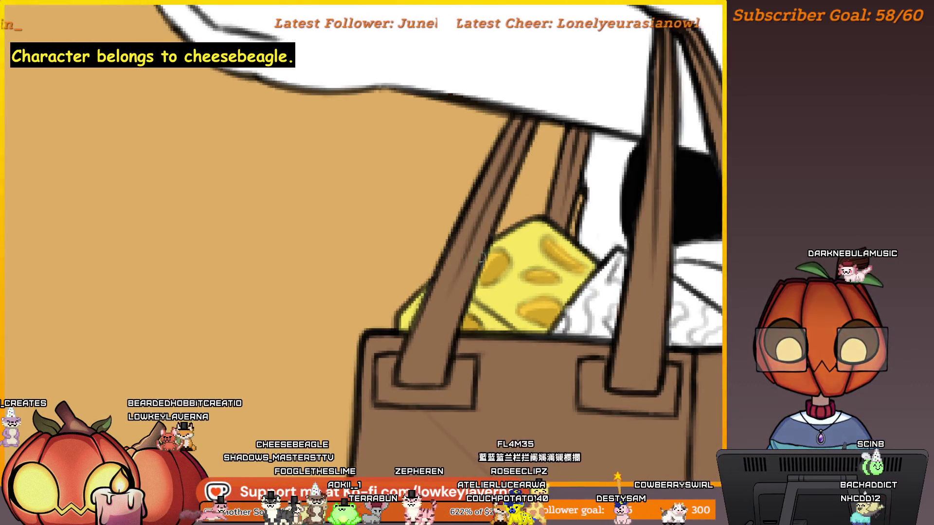
scroll(512, 239, down, 2)
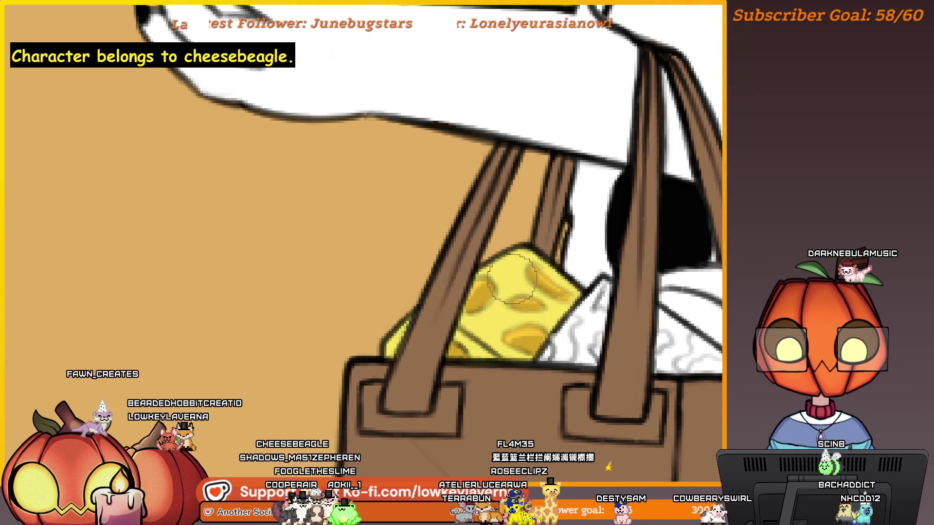
scroll(563, 259, down, 2)
scroll(554, 260, down, 2)
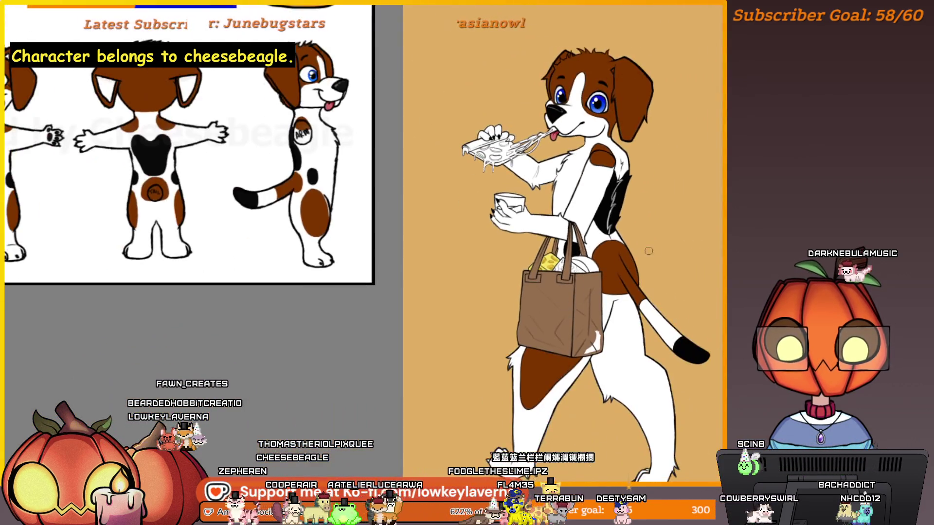
drag(664, 253, 630, 255)
scroll(555, 340, up, 5)
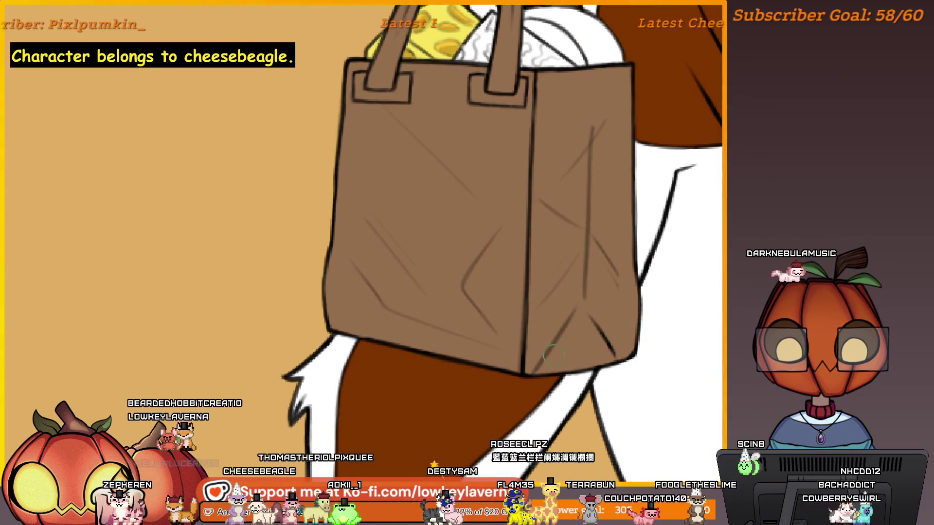
scroll(554, 356, down, 5)
drag(622, 287, 564, 291)
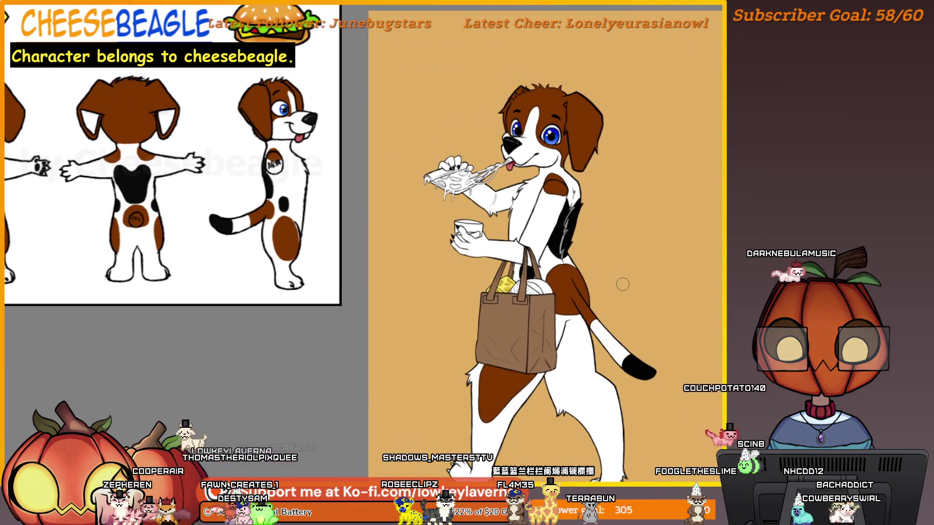
scroll(486, 165, up, 5)
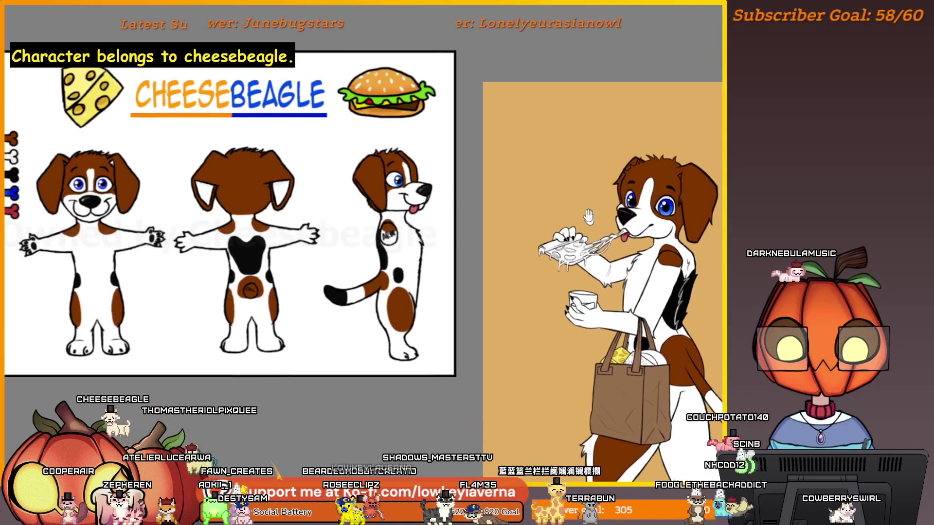
scroll(696, 316, up, 3)
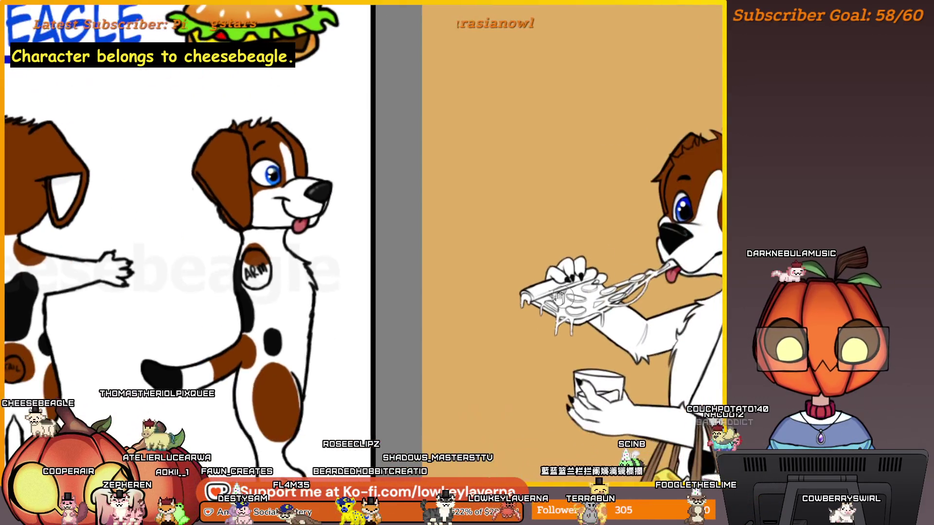
scroll(493, 190, down, 5)
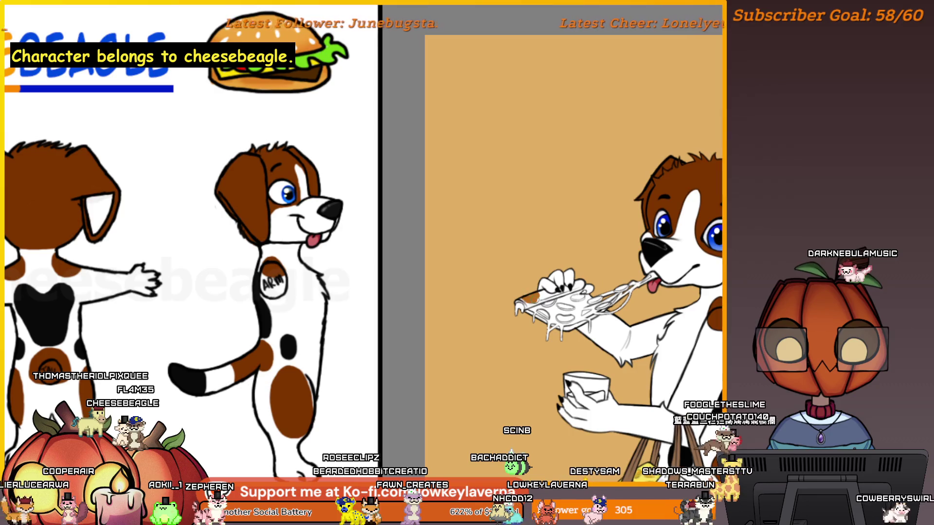
scroll(573, 285, up, 10)
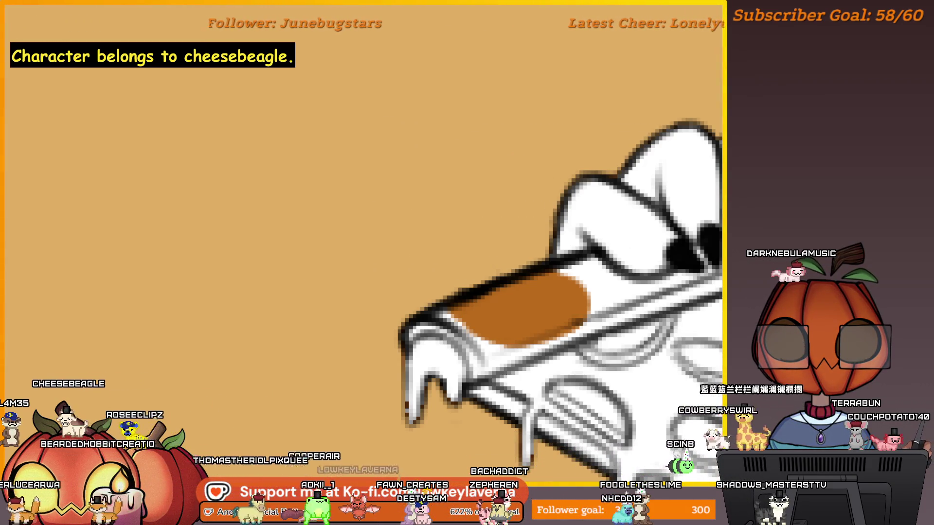
Shade the slice's crust darker brown and fill brown between the claws
drag(491, 312, 428, 317)
drag(535, 301, 593, 275)
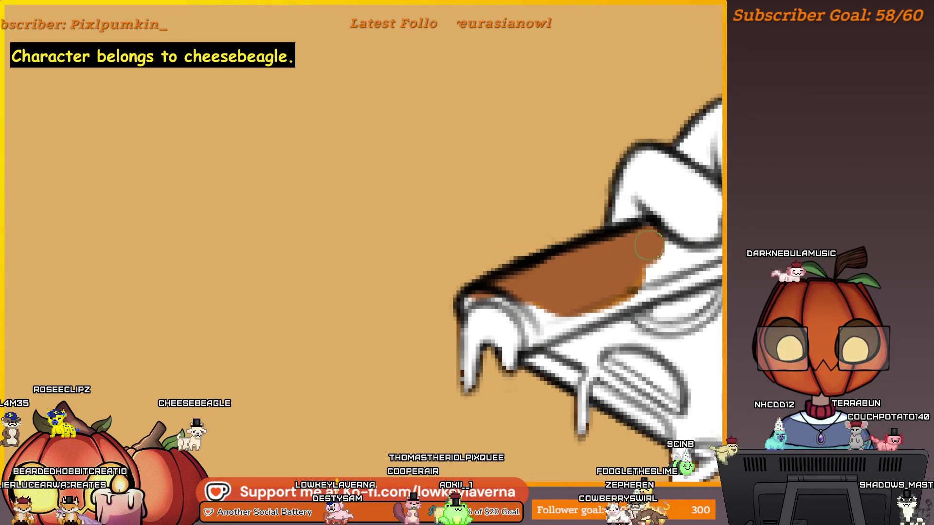
scroll(574, 300, down, 2)
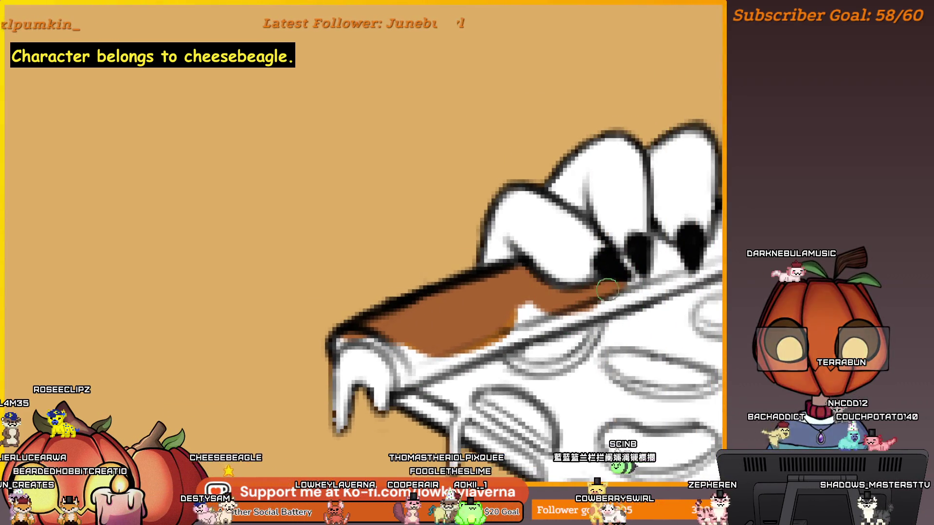
drag(651, 264, 663, 250)
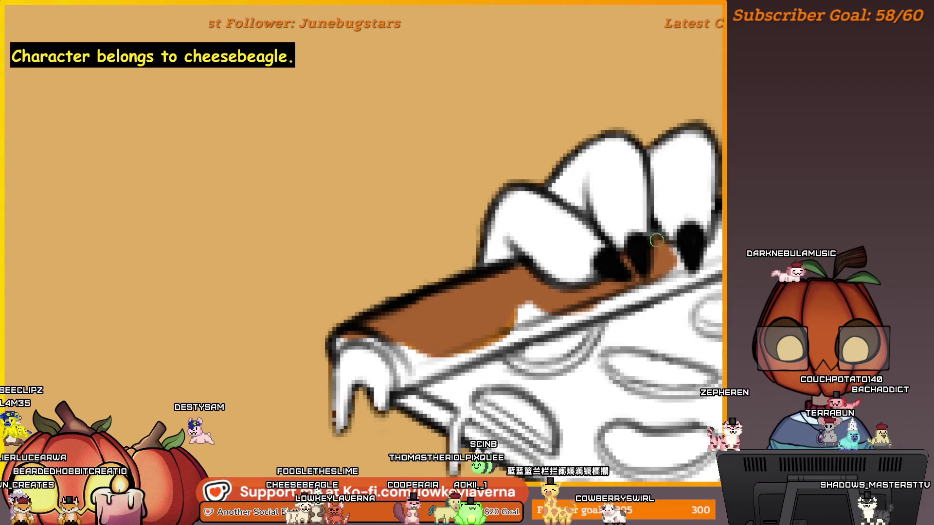
scroll(628, 278, down, 1)
mouse_move(628, 278)
mouse_down()
mouse_move(692, 223)
mouse_move(693, 257)
mouse_move(603, 292)
mouse_move(535, 302)
mouse_up()
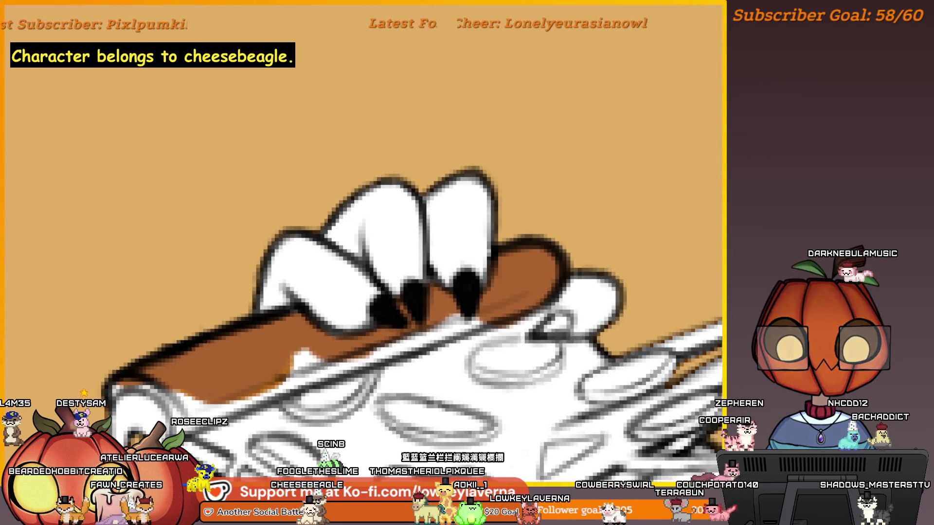
Sample brown from the claw area, shrink the brush and mirror the view over the slice
alt+click(467, 292)
drag(467, 291, 511, 265)
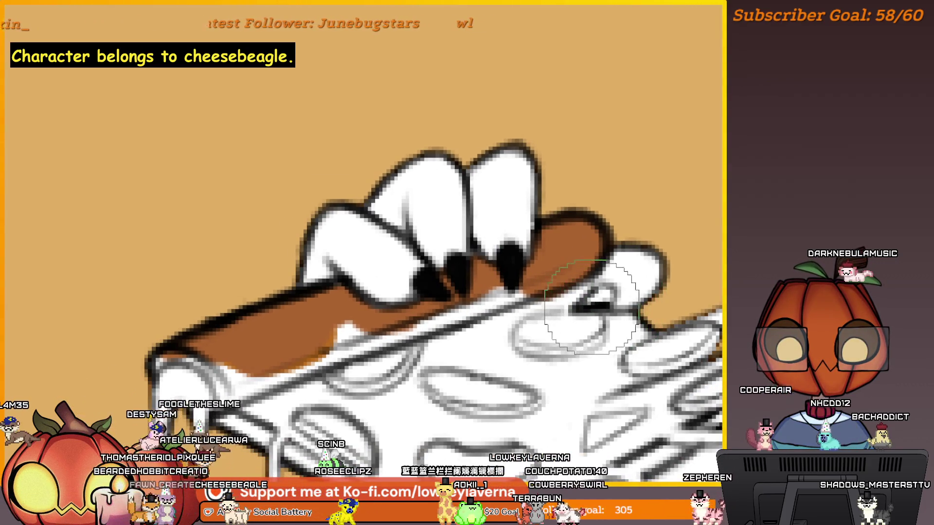
key(bracketleft)
key(bracketleft)
key(bracketleft)
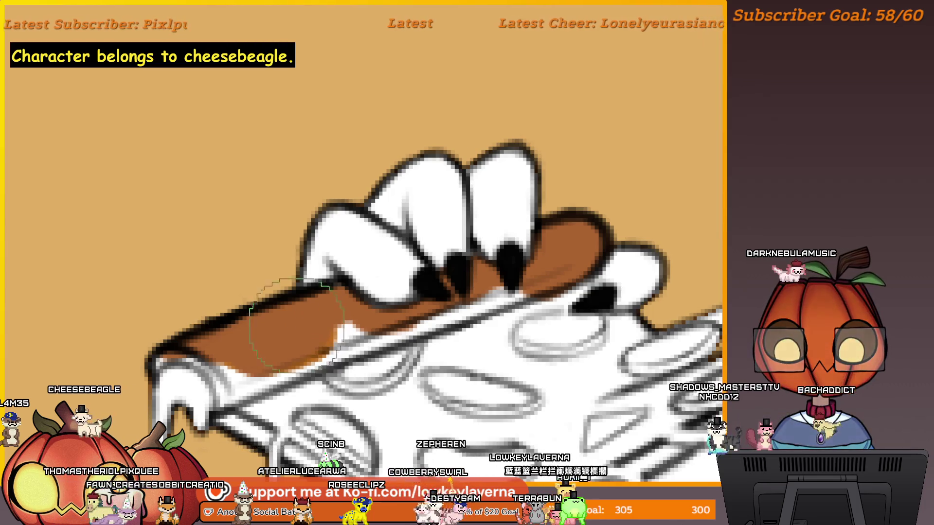
scroll(297, 326, up, 2)
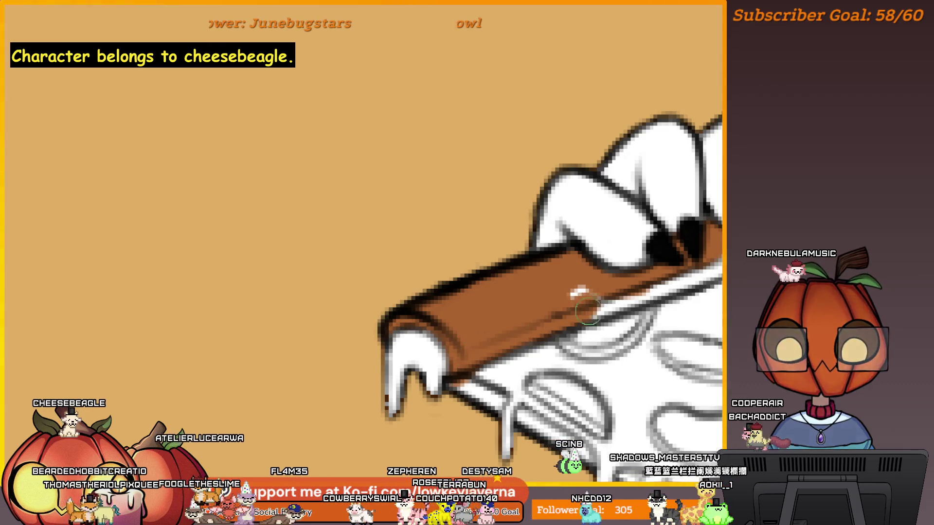
scroll(578, 290, down, 2)
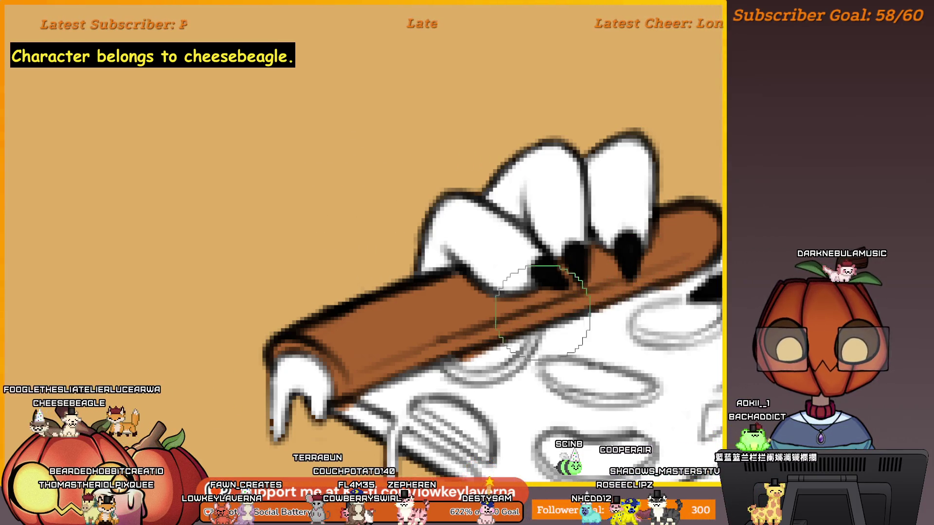
scroll(486, 315, up, 2)
scroll(480, 315, down, 2)
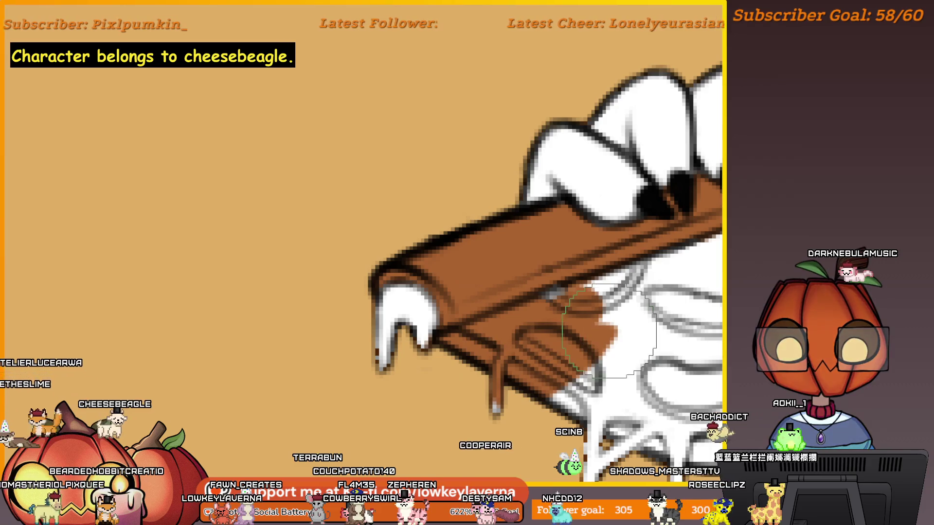
key(m)
mouse_move(202, 368)
mouse_down()
mouse_move(610, 273)
mouse_move(684, 294)
mouse_up()
drag(671, 230, 688, 258)
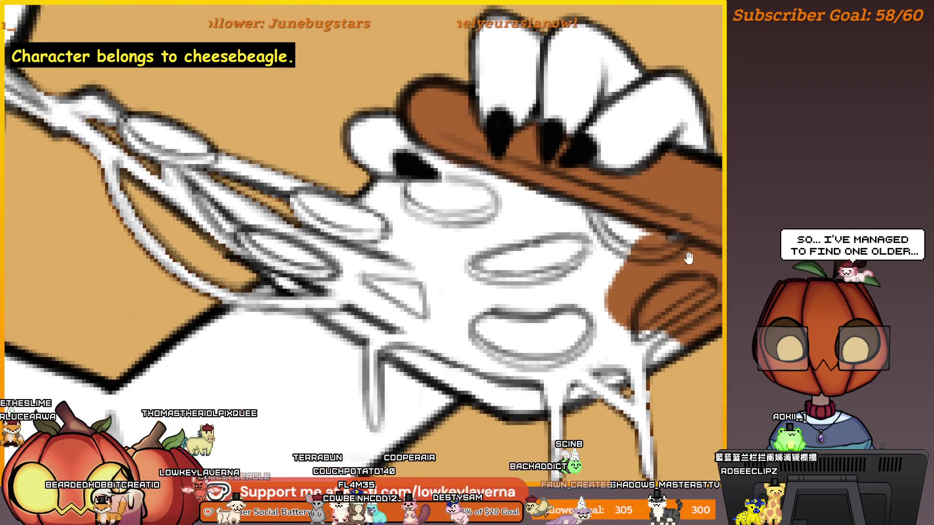
Paint the slice's crust edge, cheese, lower edge and drips brown, covering the remaining white topping
mouse_move(651, 228)
mouse_down()
mouse_move(540, 194)
mouse_move(452, 114)
mouse_up()
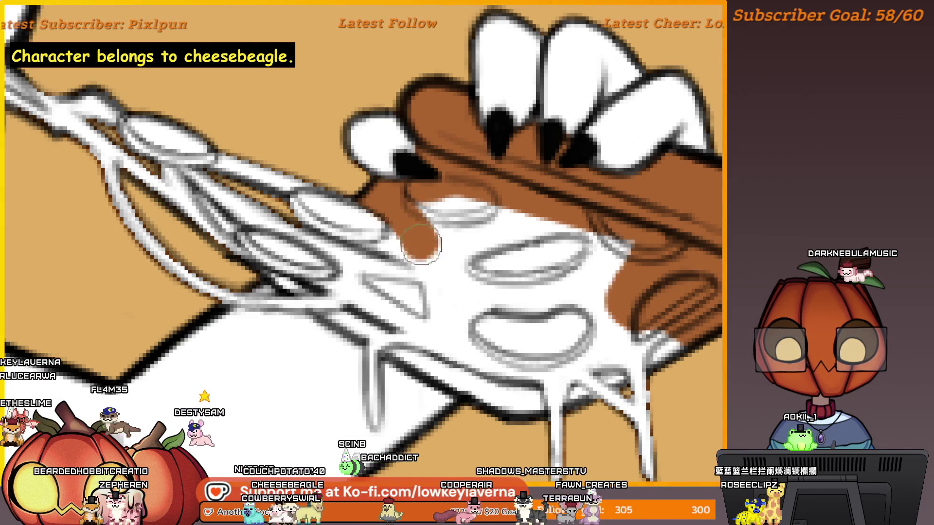
drag(421, 243, 370, 265)
mouse_move(378, 329)
mouse_down()
mouse_move(484, 387)
mouse_move(520, 394)
mouse_up()
mouse_move(417, 328)
mouse_down()
mouse_move(426, 263)
mouse_move(505, 251)
mouse_move(423, 272)
mouse_up()
drag(564, 312, 564, 370)
mouse_move(608, 302)
mouse_down()
mouse_move(652, 379)
mouse_move(658, 438)
mouse_move(547, 428)
mouse_move(554, 452)
mouse_move(599, 335)
mouse_move(558, 357)
mouse_move(410, 300)
mouse_up()
mouse_move(640, 303)
mouse_down()
mouse_move(615, 256)
mouse_move(482, 243)
mouse_move(602, 268)
mouse_up()
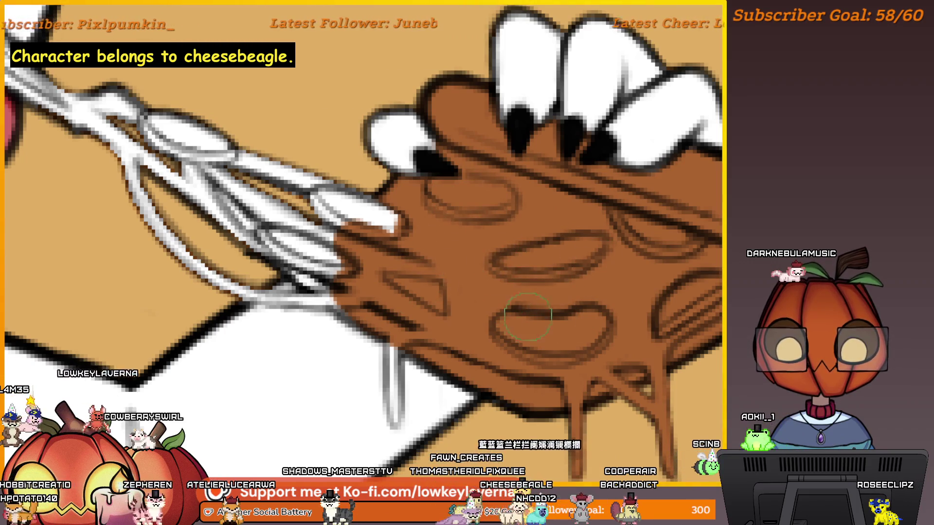
scroll(571, 254, down, 5)
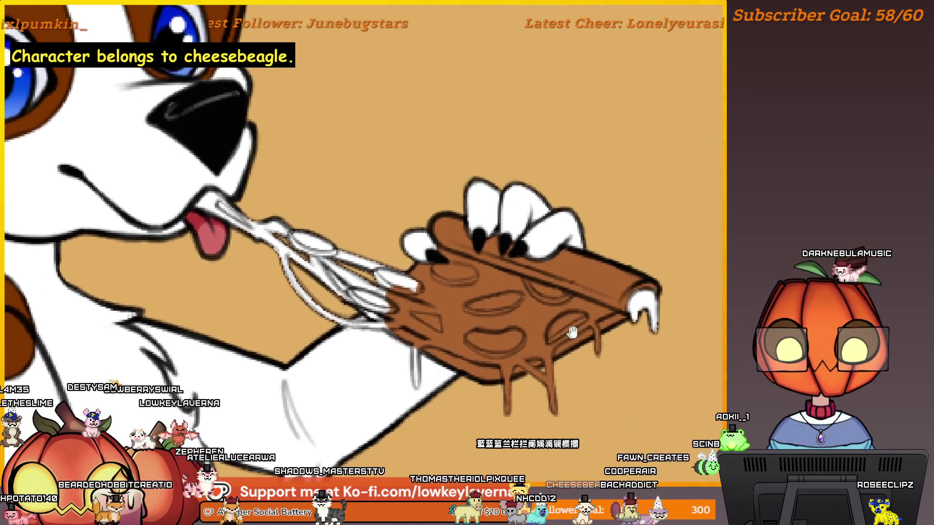
drag(602, 362, 655, 329)
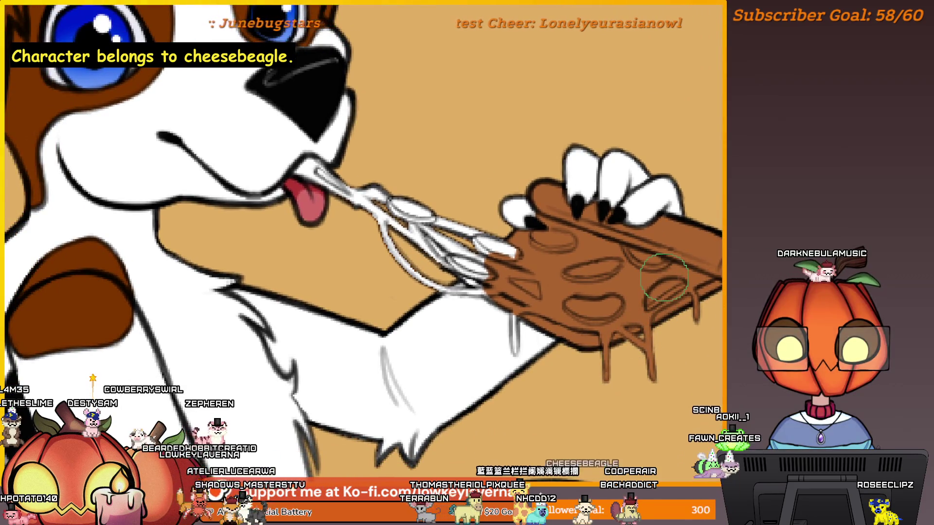
scroll(645, 281, down, 5)
scroll(656, 312, up, 4)
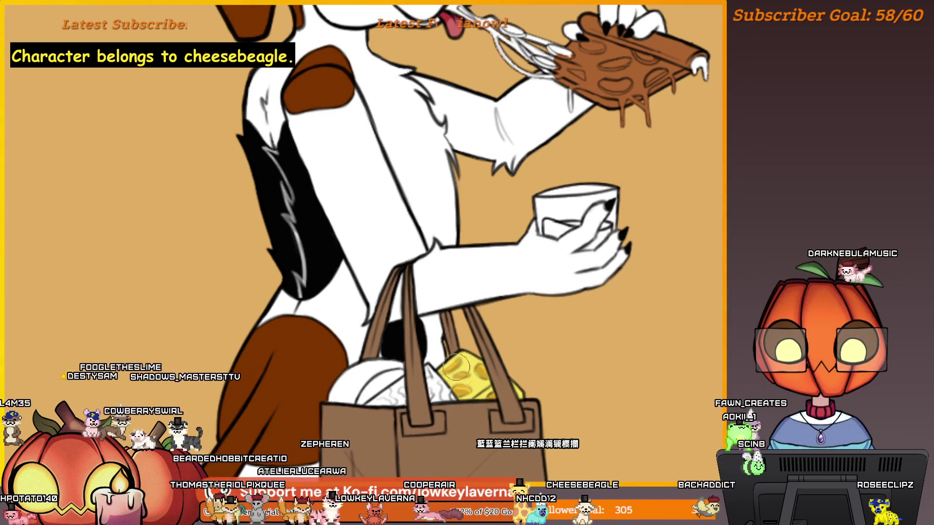
scroll(456, 367, up, 3)
scroll(478, 365, down, 2)
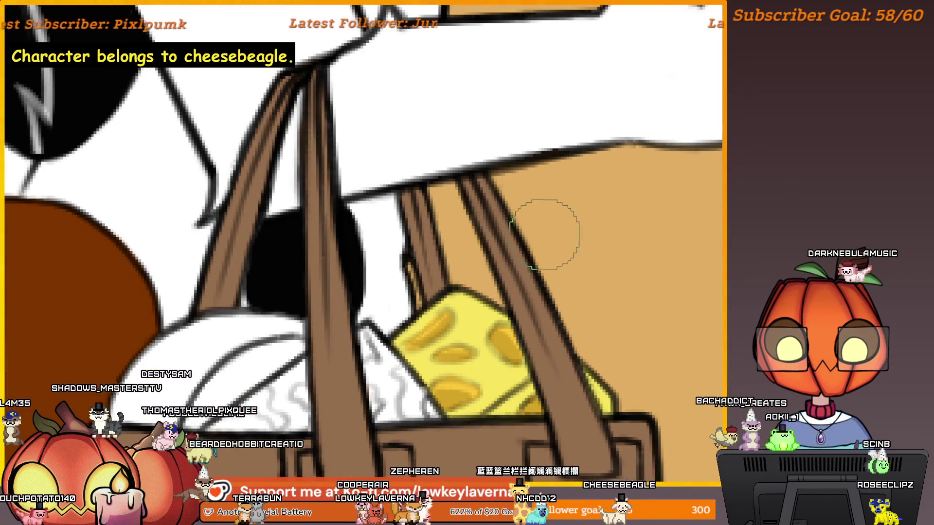
Paint an amber-orange drink inside the glass, mirroring the view back and enlarging the brush
scroll(595, 139, down, 1)
scroll(595, 139, up, 2)
mouse_move(559, 232)
mouse_down()
mouse_move(555, 257)
mouse_move(574, 287)
mouse_up()
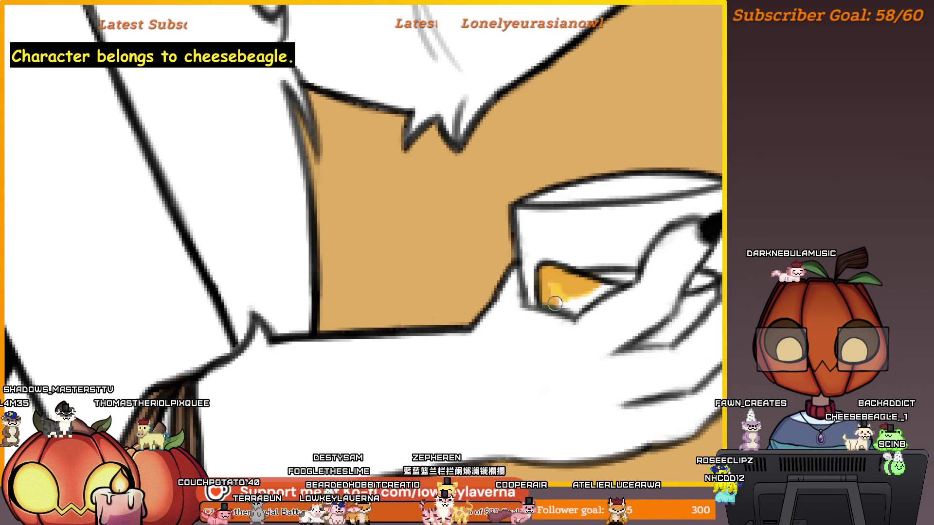
key(m)
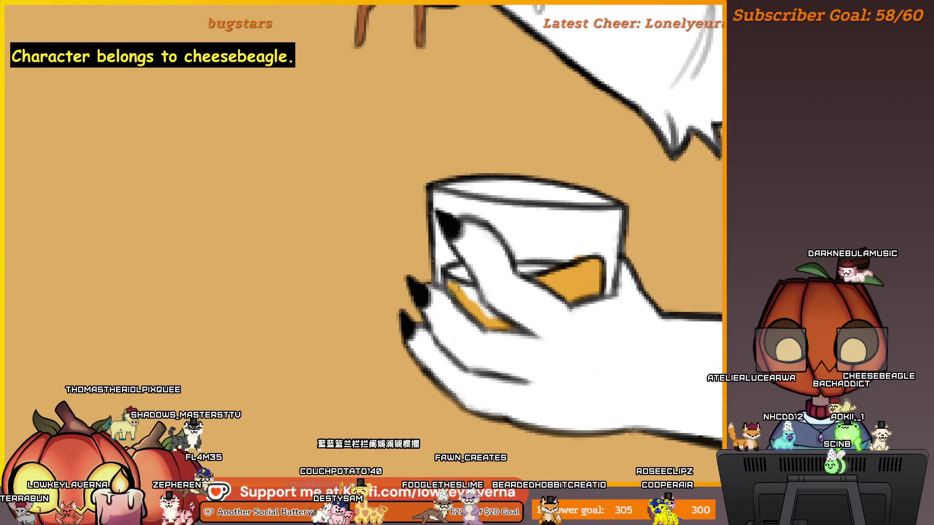
key(])
key(])
key(])
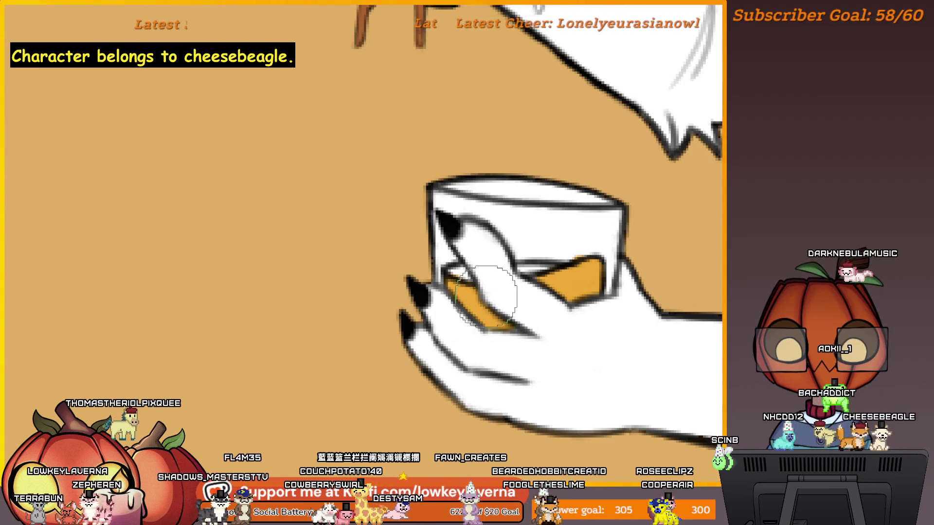
drag(472, 267, 639, 245)
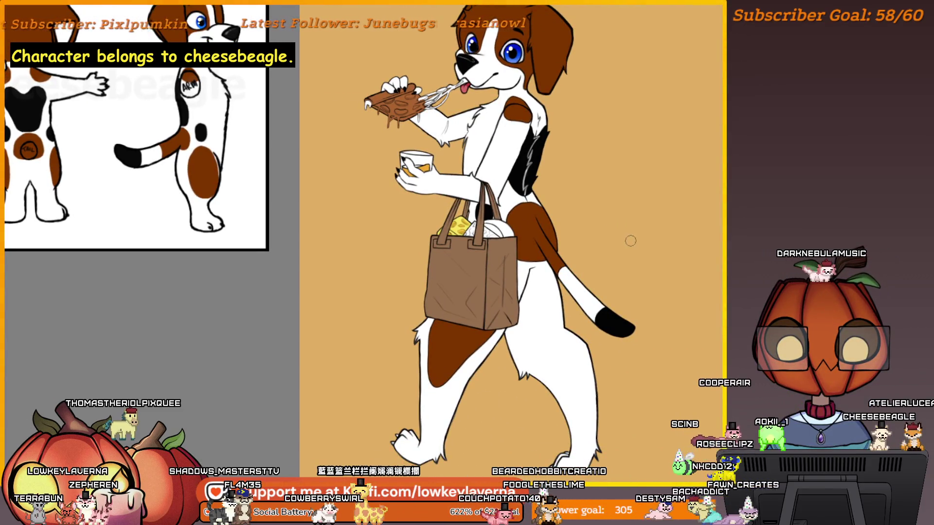
mouse_move(591, 219)
mouse_down()
mouse_move(620, 307)
mouse_move(611, 261)
mouse_move(523, 152)
mouse_move(551, 267)
mouse_move(579, 290)
mouse_up()
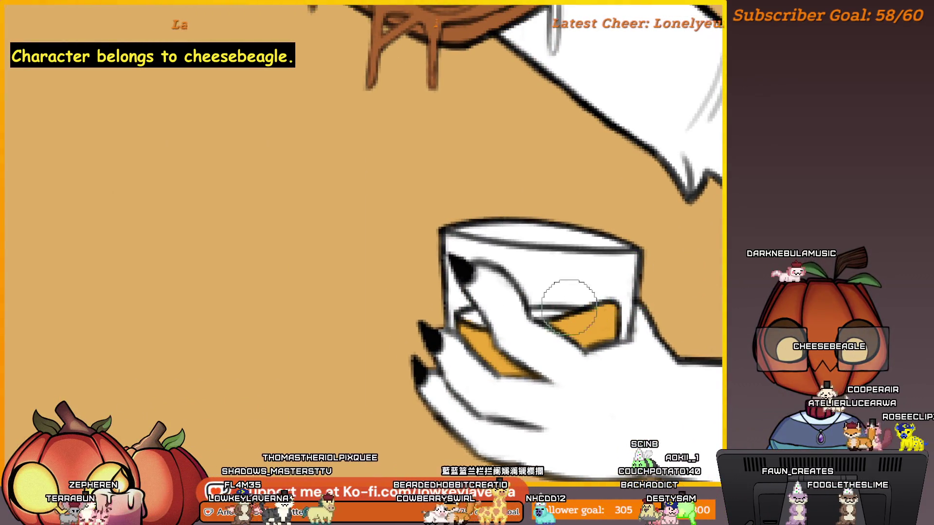
drag(571, 336, 599, 343)
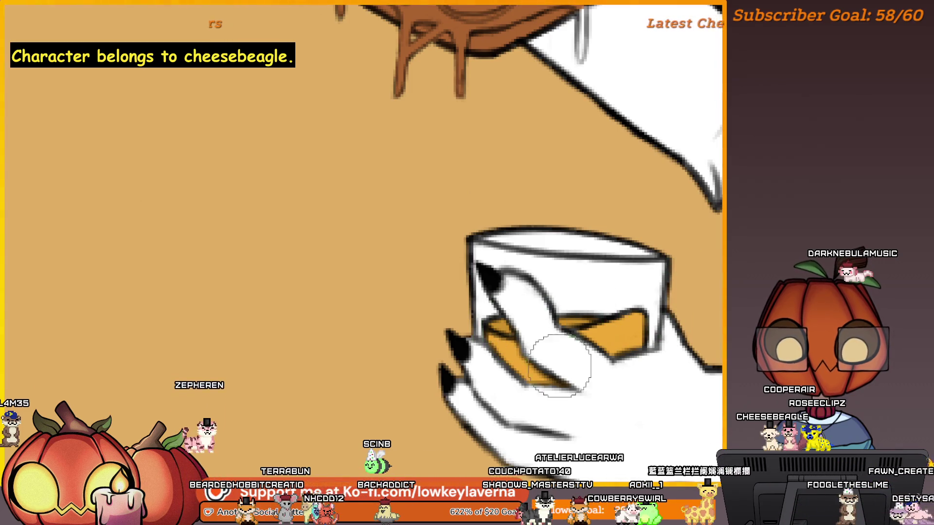
click(632, 367)
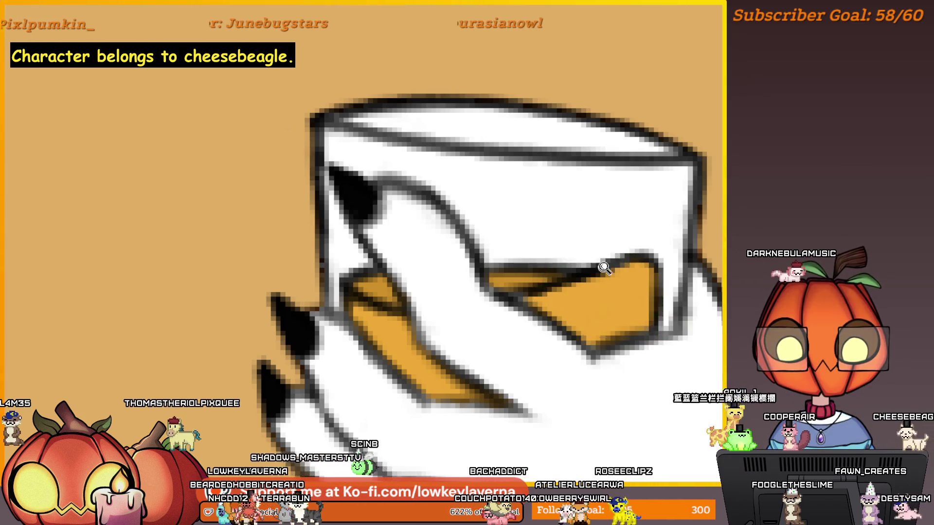
scroll(608, 282, down, 3)
click(623, 265)
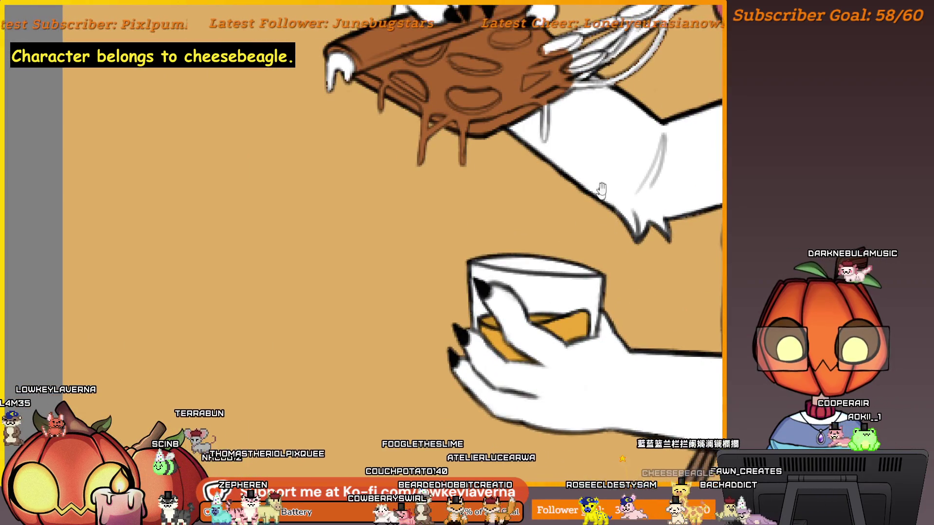
Dab gold onto the cheese strands by the pizza slice and paint them yellow
mouse_move(600, 192)
mouse_down()
mouse_move(506, 336)
mouse_move(520, 341)
mouse_up()
click(559, 292)
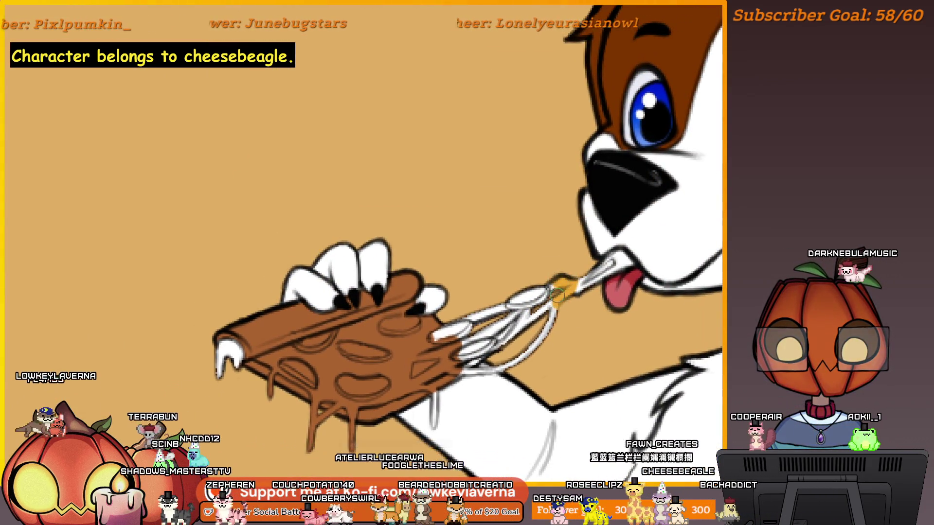
drag(530, 304, 497, 315)
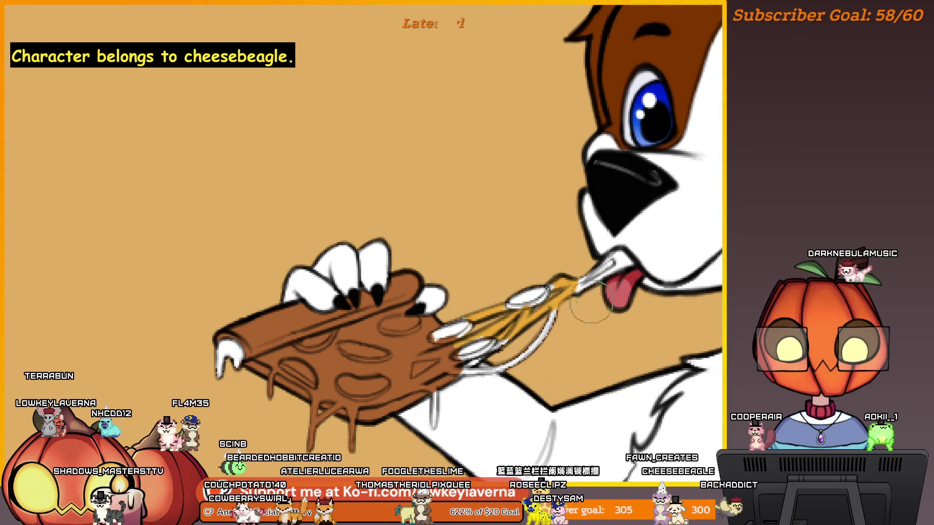
drag(591, 309, 661, 284)
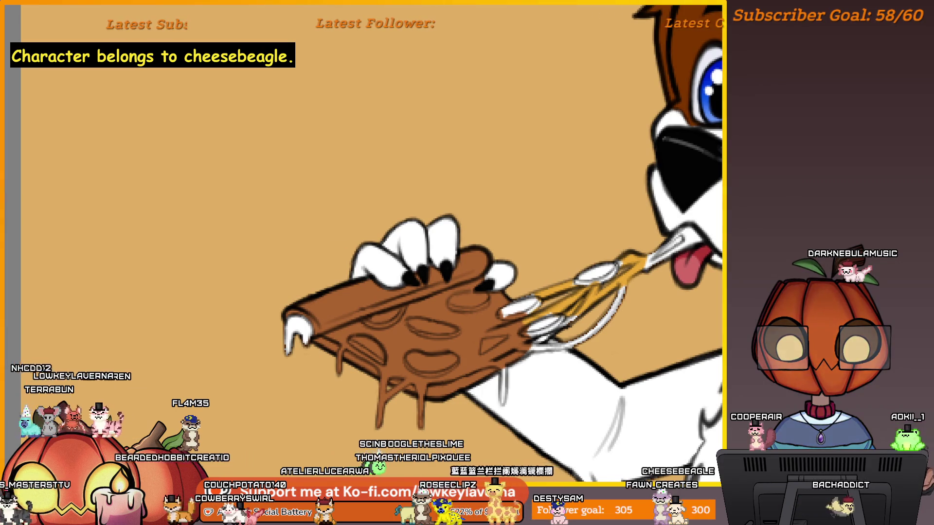
scroll(574, 318, up, 2)
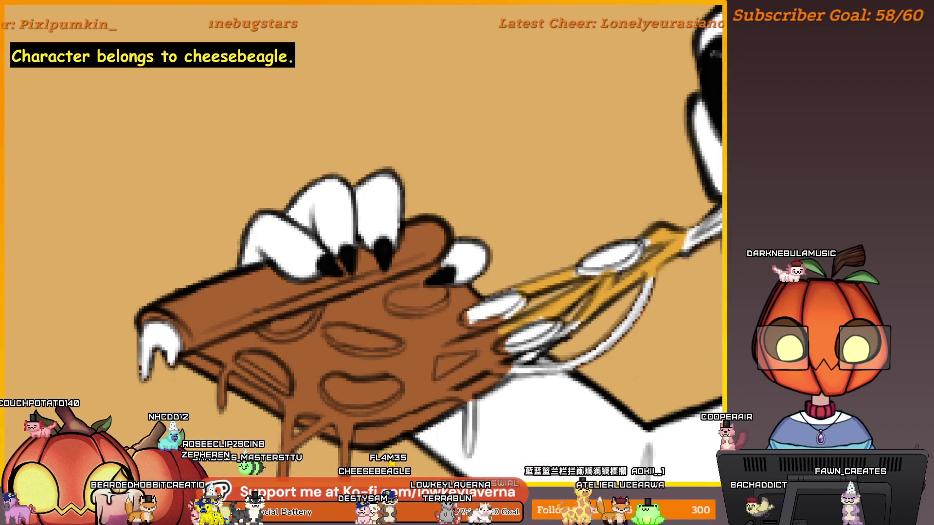
Paint the cheese strands near the beagle's mouth gold, then recentre the view on the strands
drag(633, 303, 615, 316)
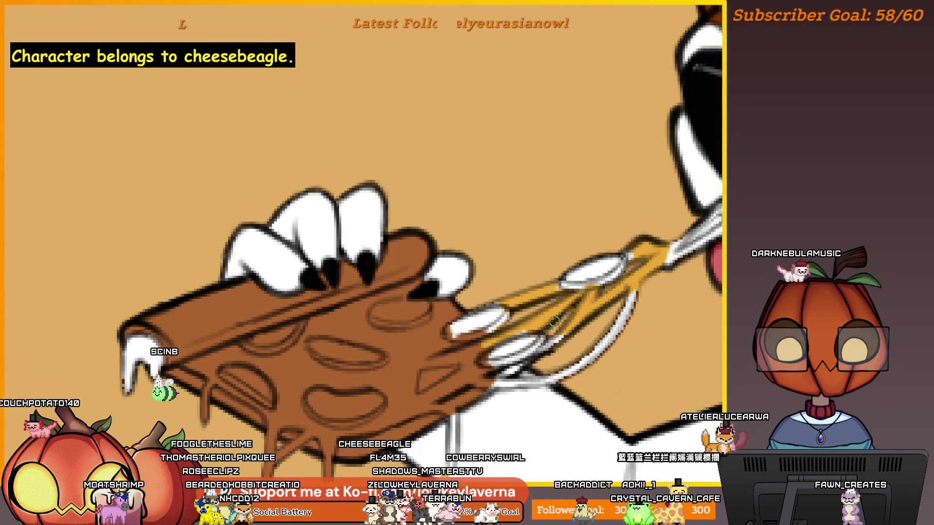
mouse_move(591, 360)
mouse_down()
mouse_move(647, 341)
mouse_move(702, 284)
mouse_move(572, 384)
mouse_up()
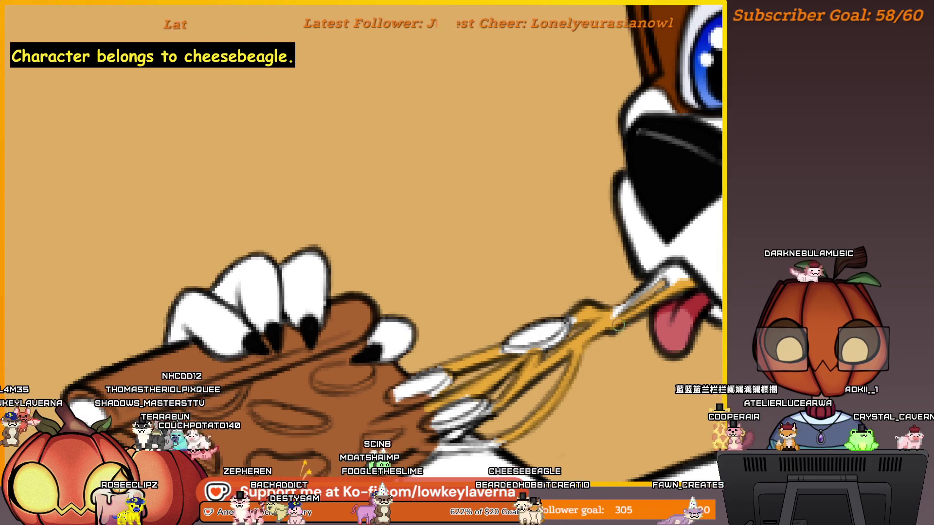
drag(686, 279, 621, 307)
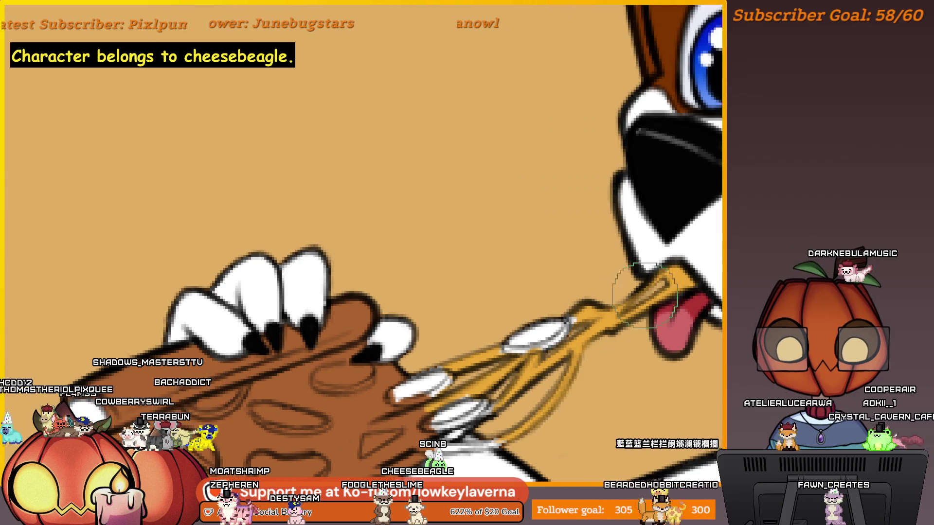
scroll(645, 295, down, 2)
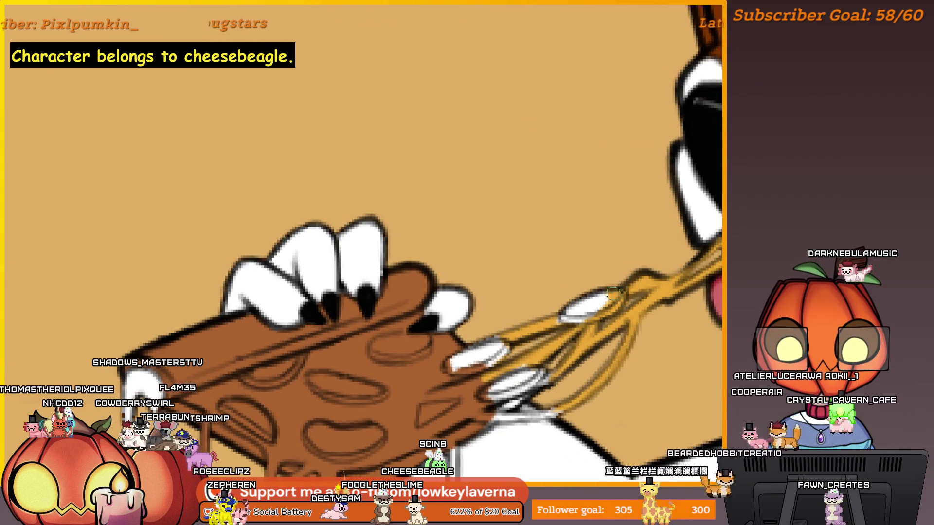
drag(547, 370, 596, 345)
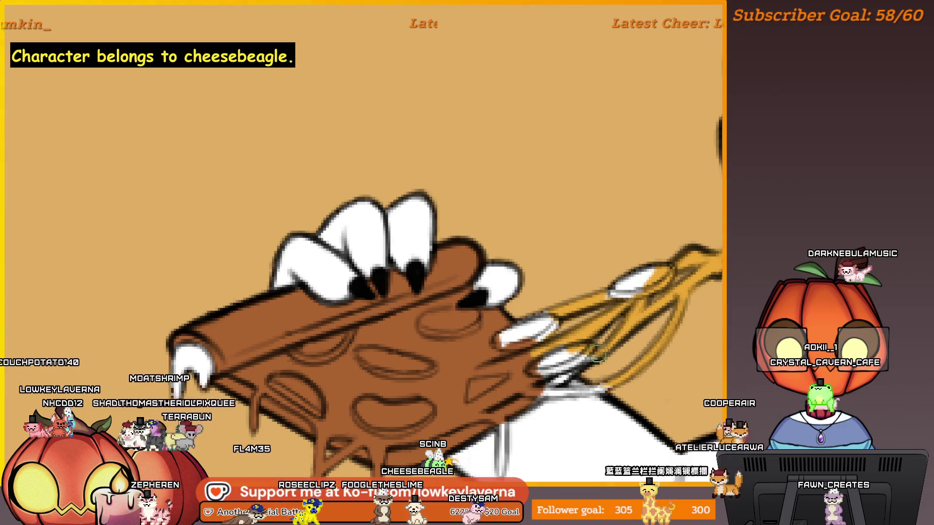
scroll(583, 319, down, 1)
drag(591, 316, 588, 298)
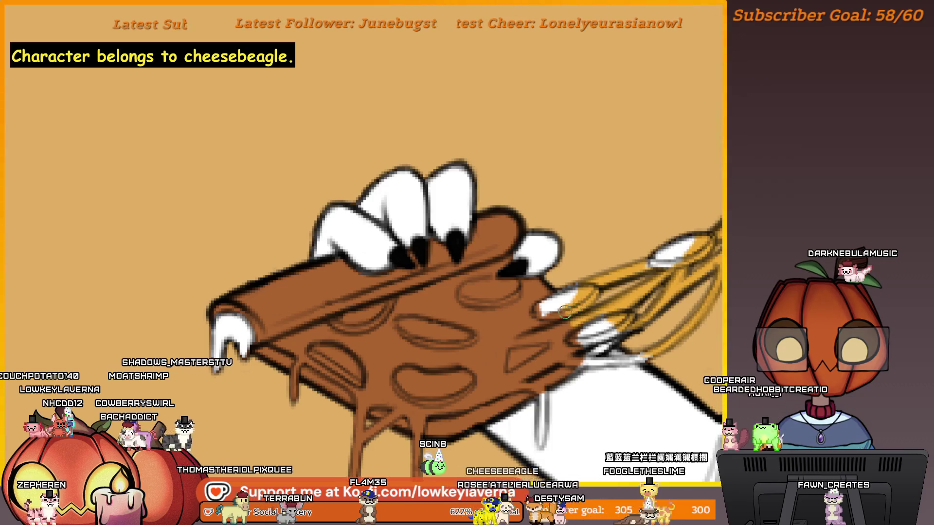
mouse_move(670, 260)
mouse_down()
mouse_move(641, 282)
mouse_move(693, 259)
mouse_up()
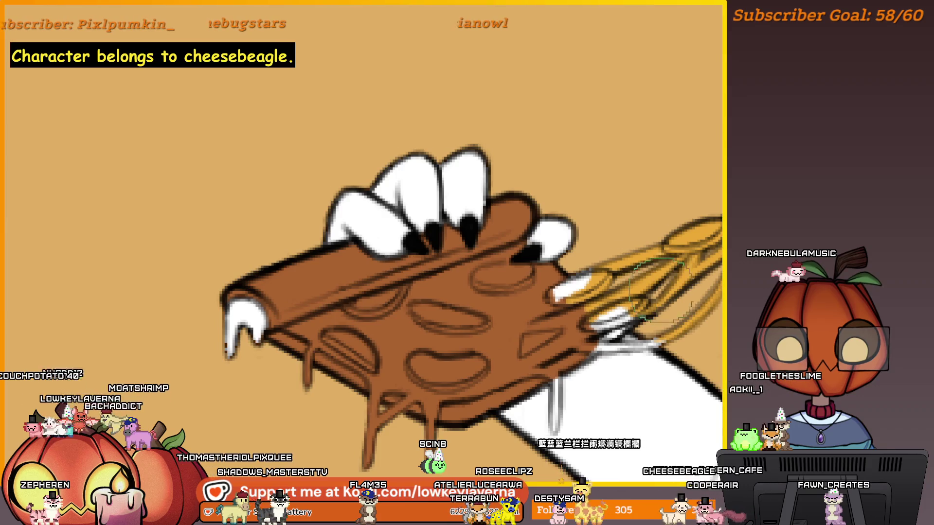
scroll(662, 291, down, 4)
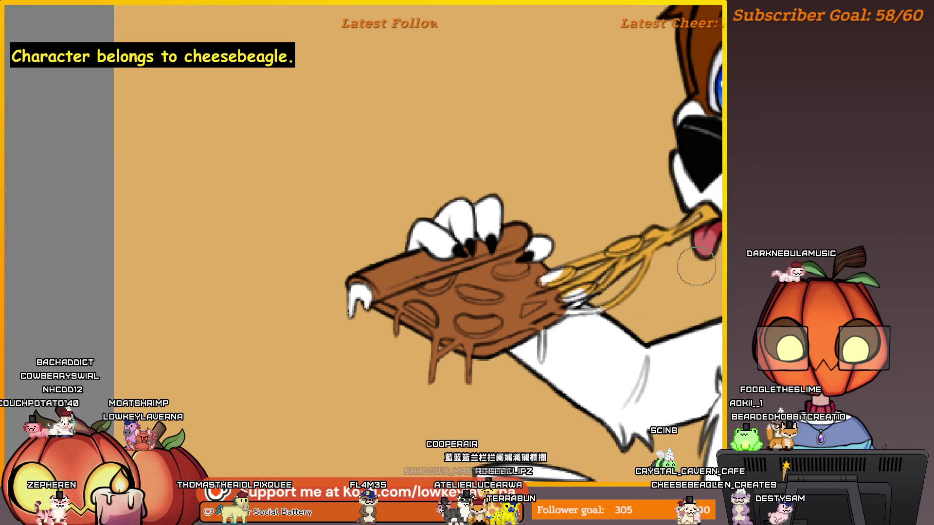
scroll(696, 267, down, 2)
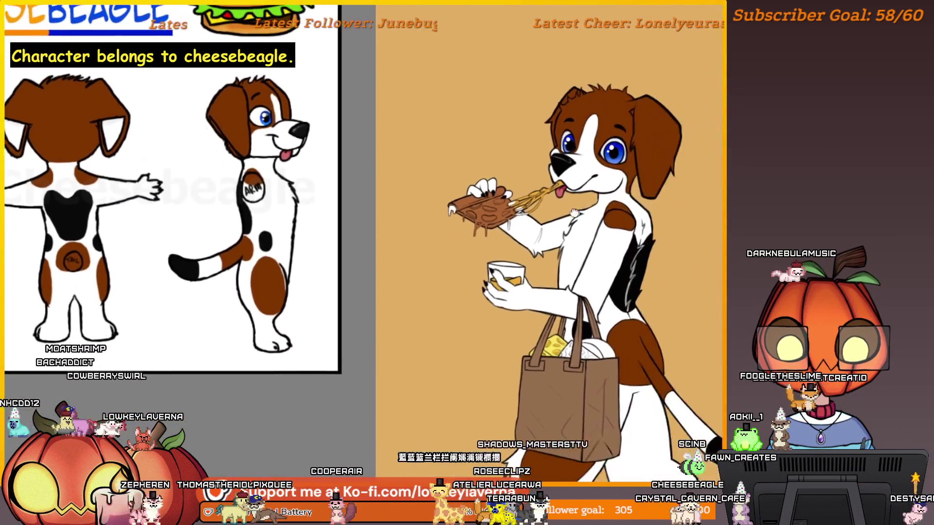
Zoom in and pan to frame the glass of orange drink in the beagle's hand
drag(657, 221, 699, 223)
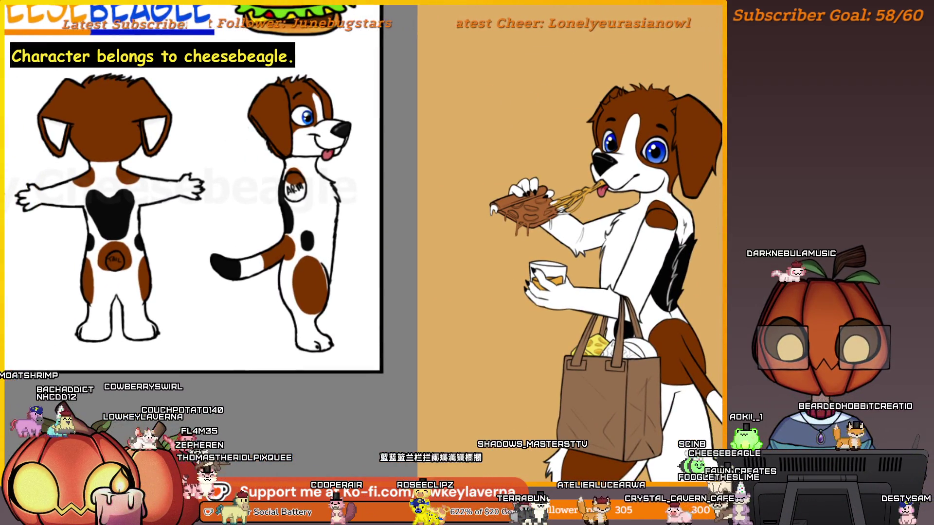
scroll(554, 270, up, 3)
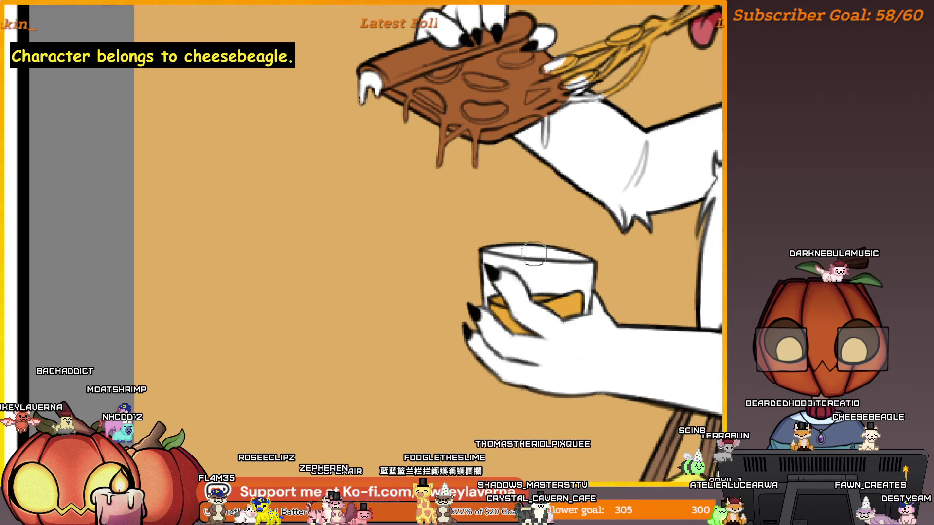
drag(534, 254, 554, 302)
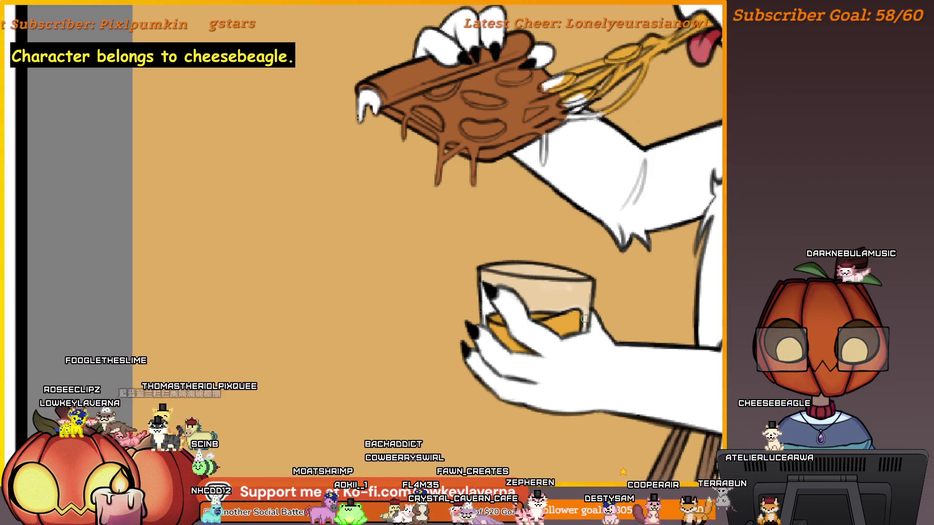
drag(577, 291, 589, 304)
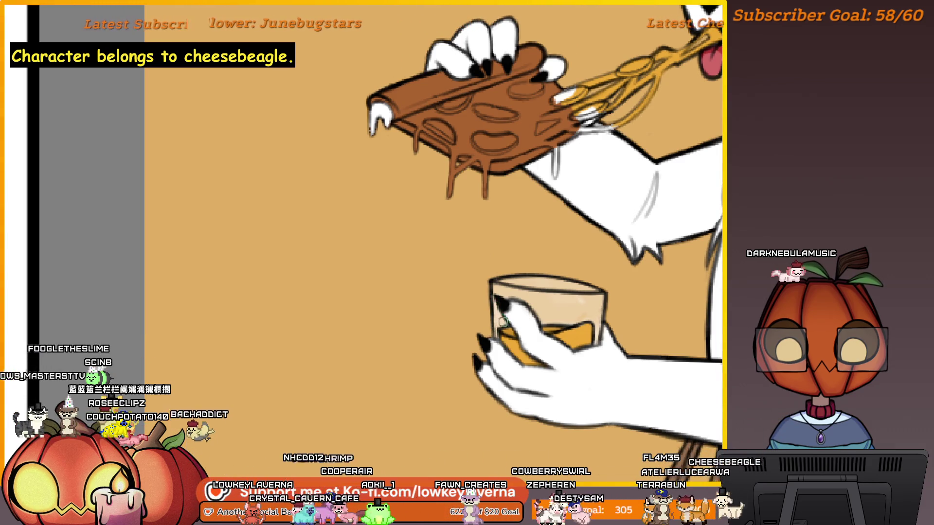
mouse_move(503, 322)
mouse_down()
mouse_move(473, 322)
mouse_move(454, 344)
mouse_up()
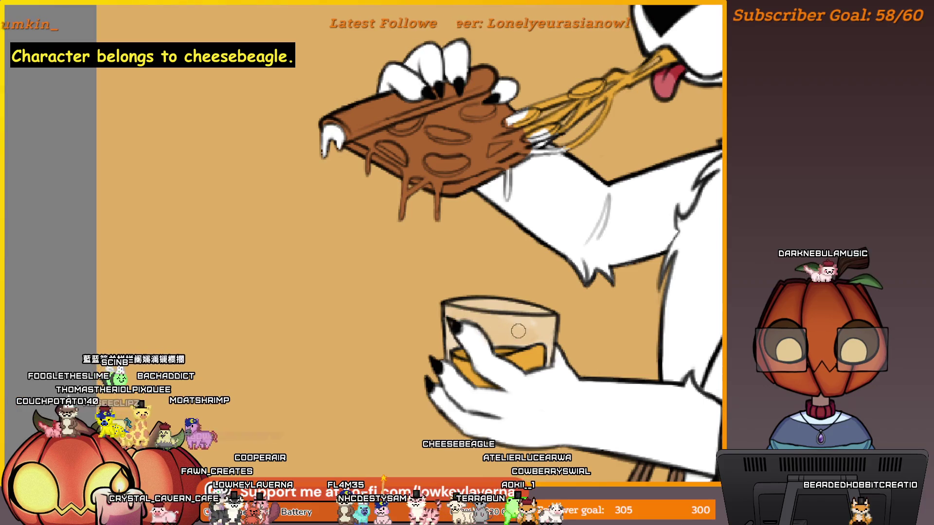
drag(502, 292, 490, 296)
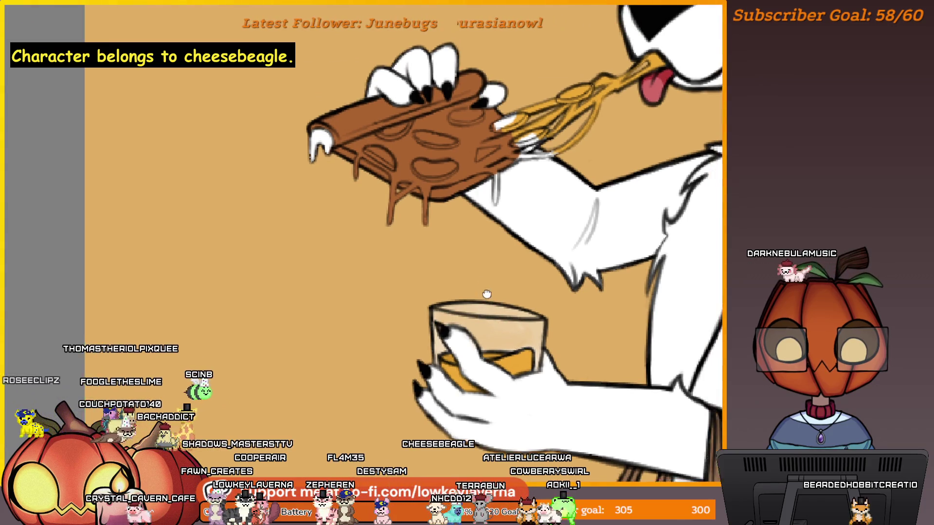
Mirror the canvas and pan across the glass, arm and torso to check the drawing
key(m)
key(m)
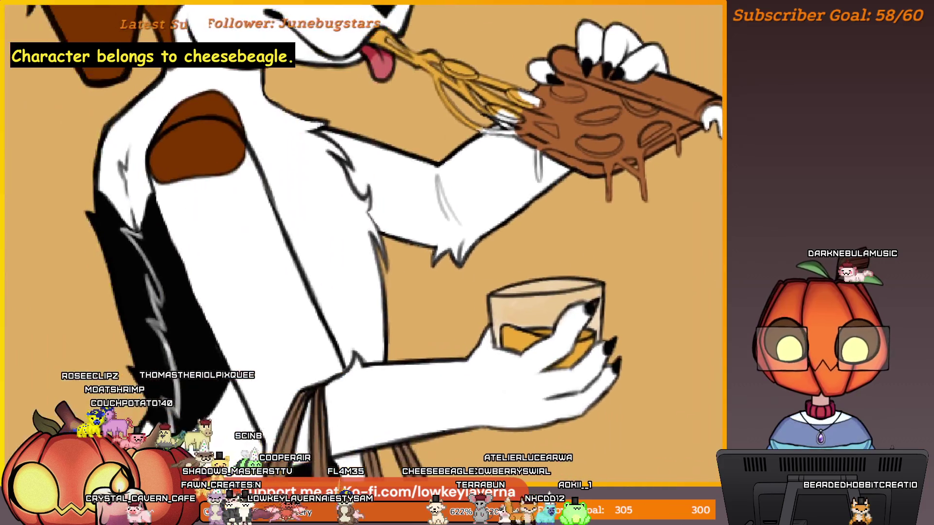
scroll(679, 285, up, 2)
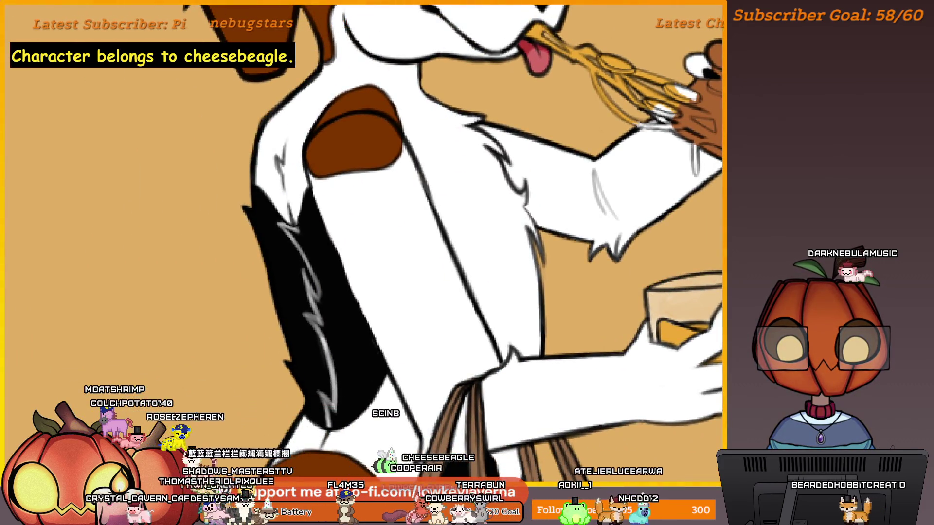
drag(691, 311, 625, 323)
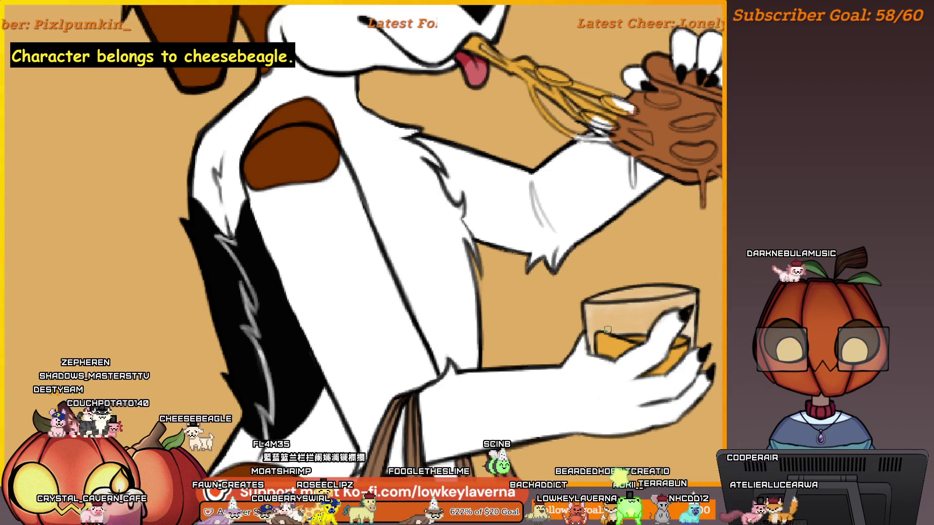
drag(630, 320, 609, 325)
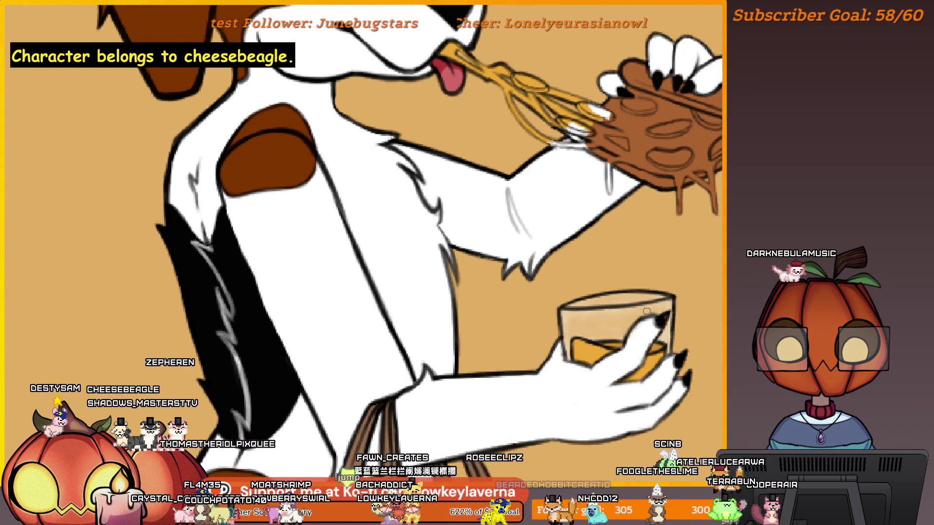
Zoom out to the whole beagle, then zoom back in on the grocery bag and cheese
scroll(692, 252, down, 5)
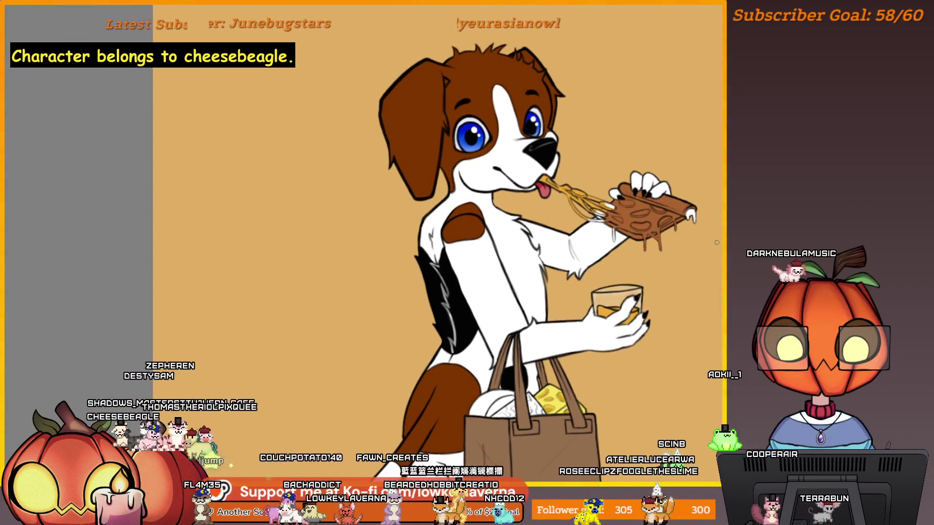
drag(696, 144, 679, 200)
scroll(653, 281, up, 3)
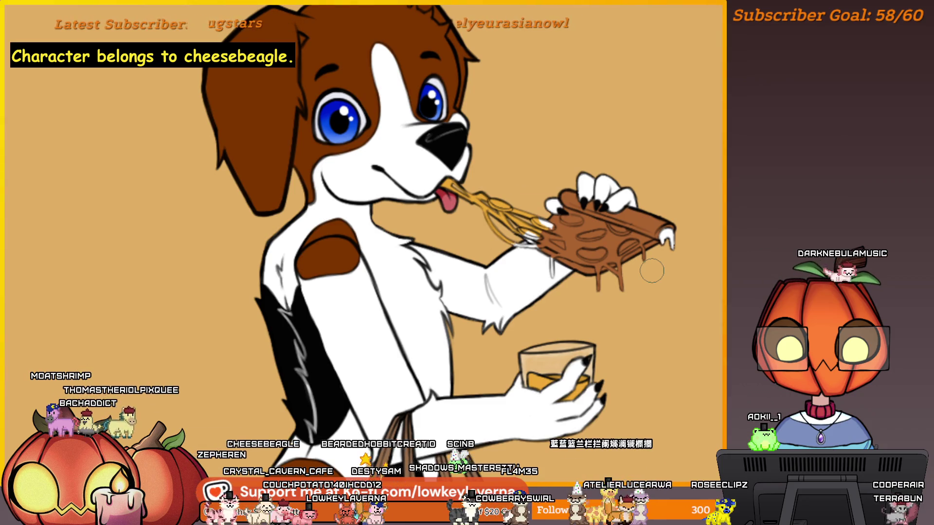
drag(681, 195, 693, 241)
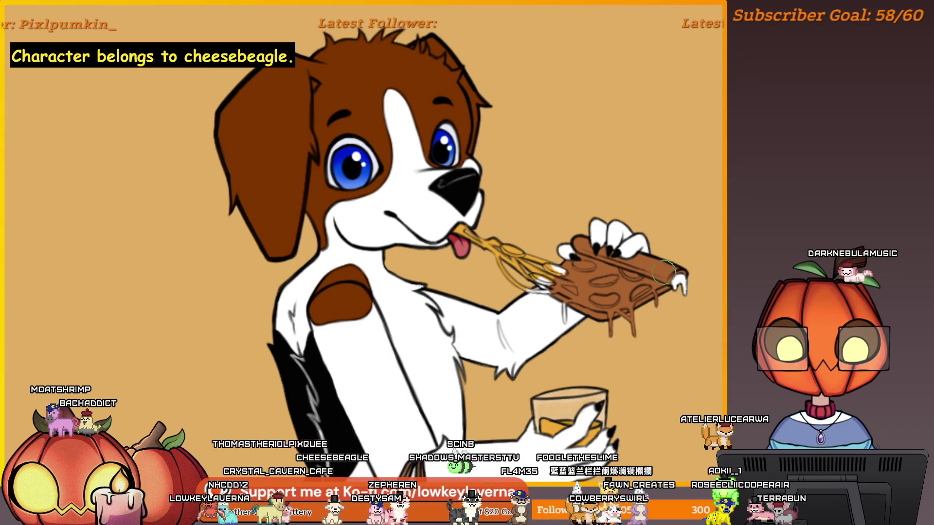
scroll(659, 266, up, 2)
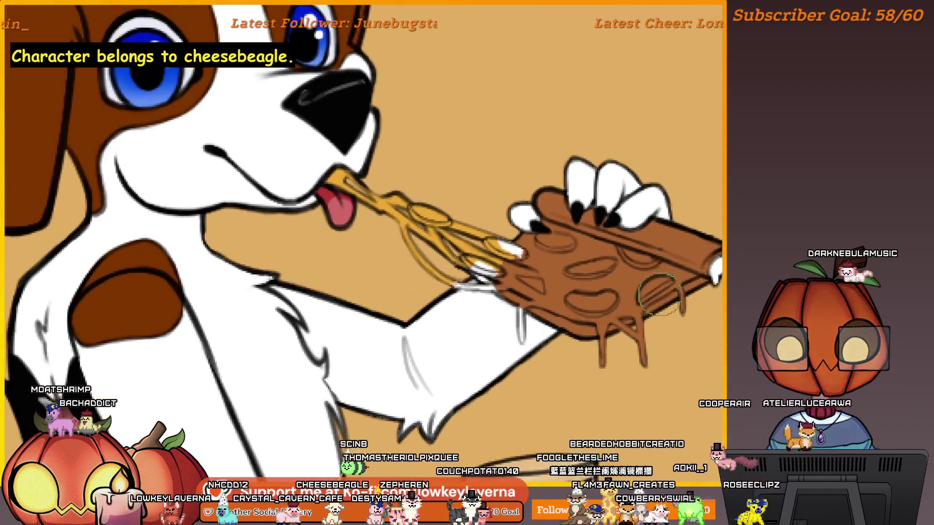
scroll(650, 357, down, 3)
scroll(651, 357, up, 2)
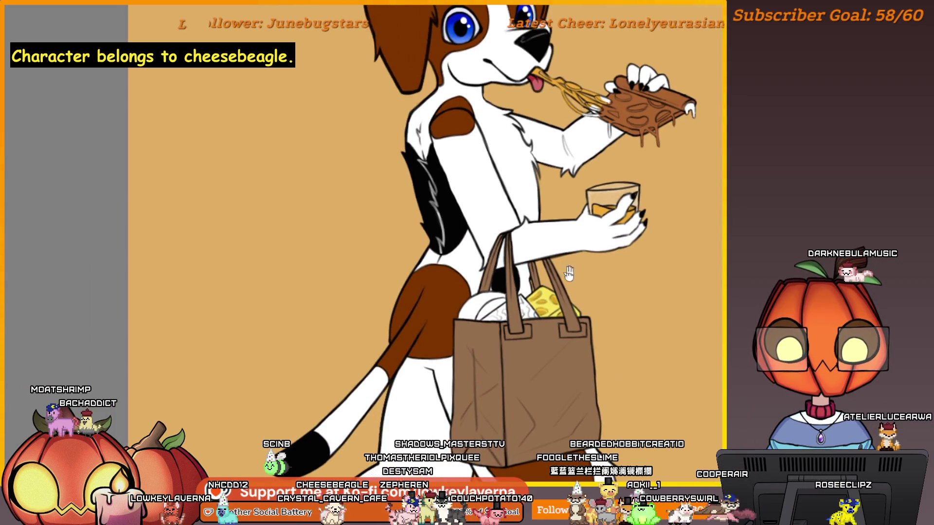
scroll(528, 350, up, 3)
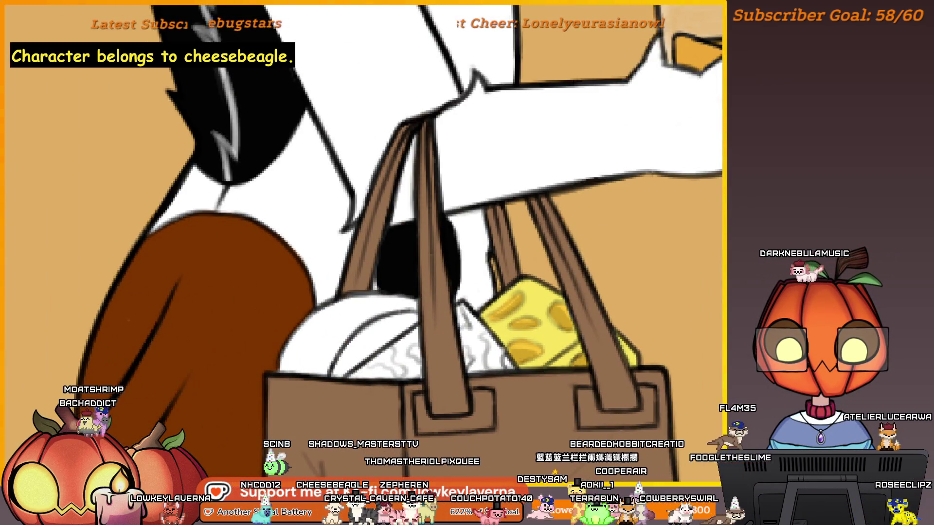
Fit the whole beagle drawing to the window with Ctrl+0, then zoom into the tote bag
scroll(661, 264, up, 10)
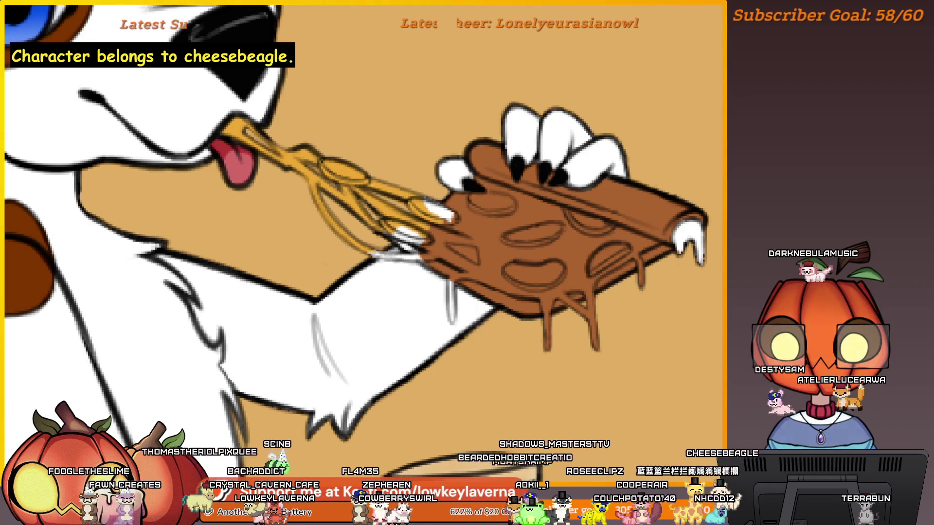
key(ctrl+0)
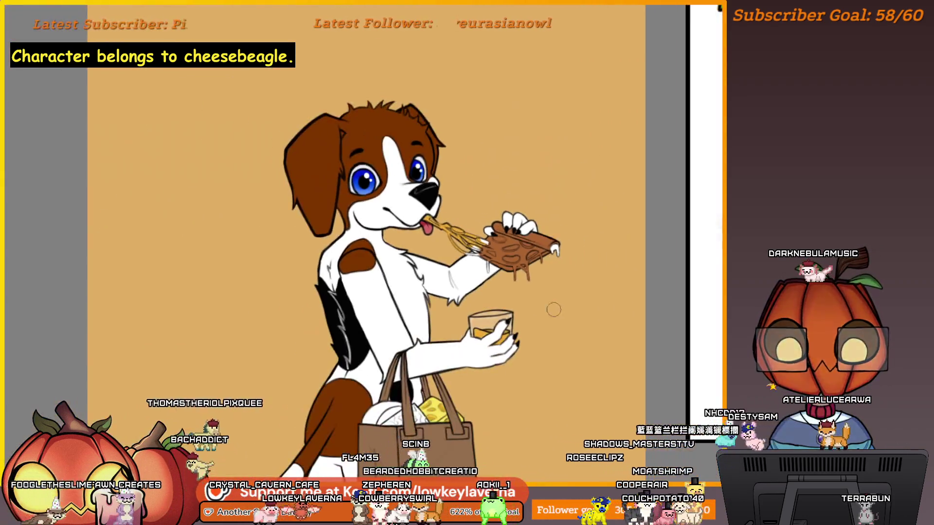
scroll(579, 244, down, 2)
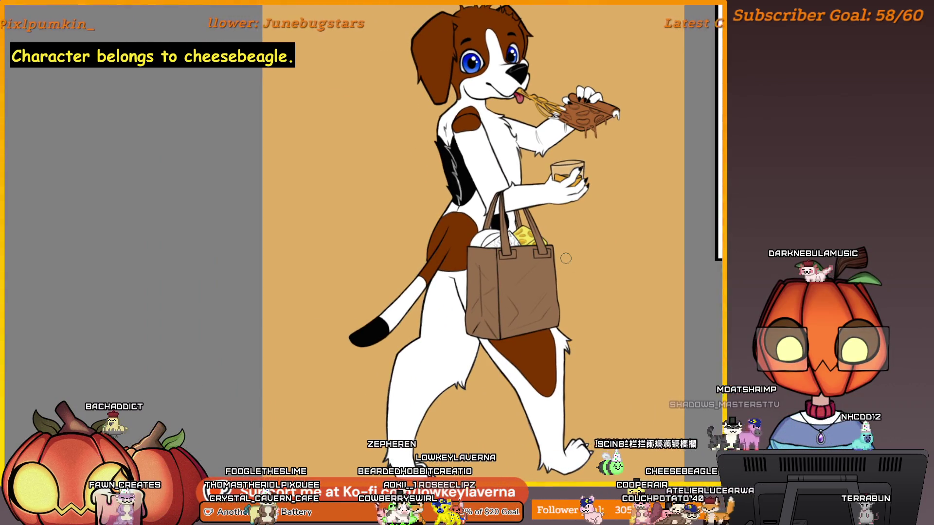
scroll(566, 258, up, 2)
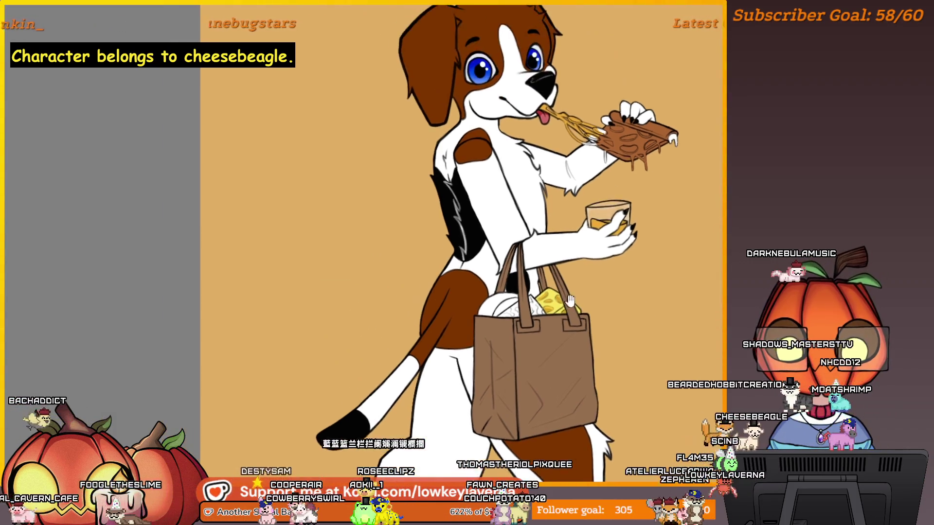
Paint orange patches over the lower part of the white round item in the tote bag
scroll(486, 228, up, 5)
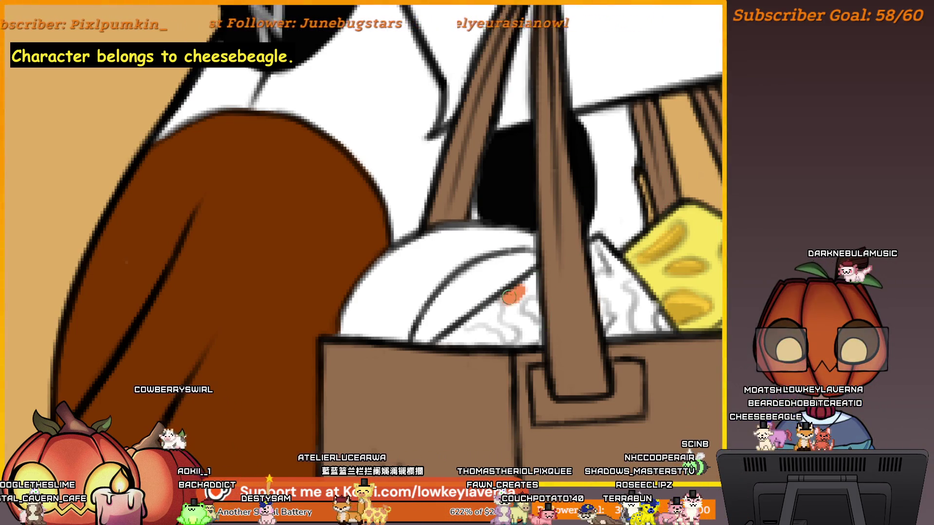
drag(509, 297, 506, 308)
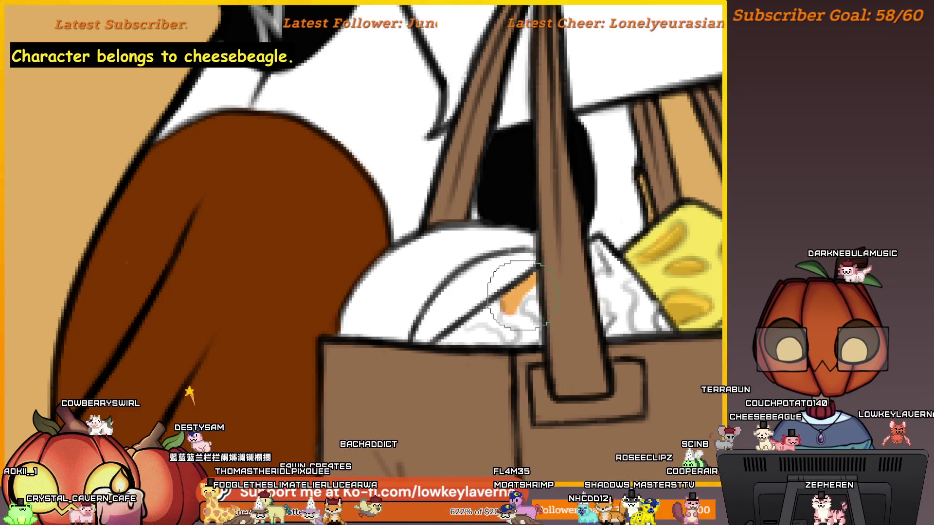
mouse_move(507, 311)
mouse_down()
mouse_move(511, 328)
mouse_move(534, 343)
mouse_up()
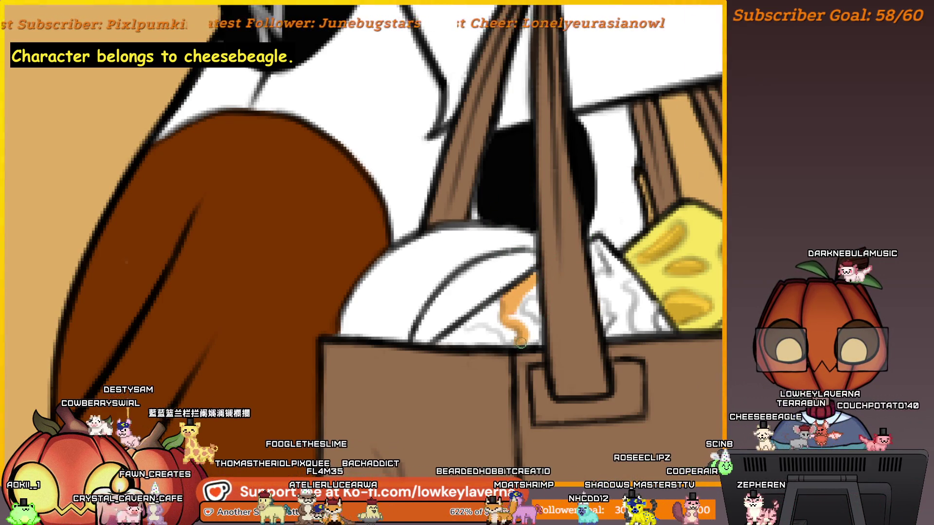
key(bracketright)
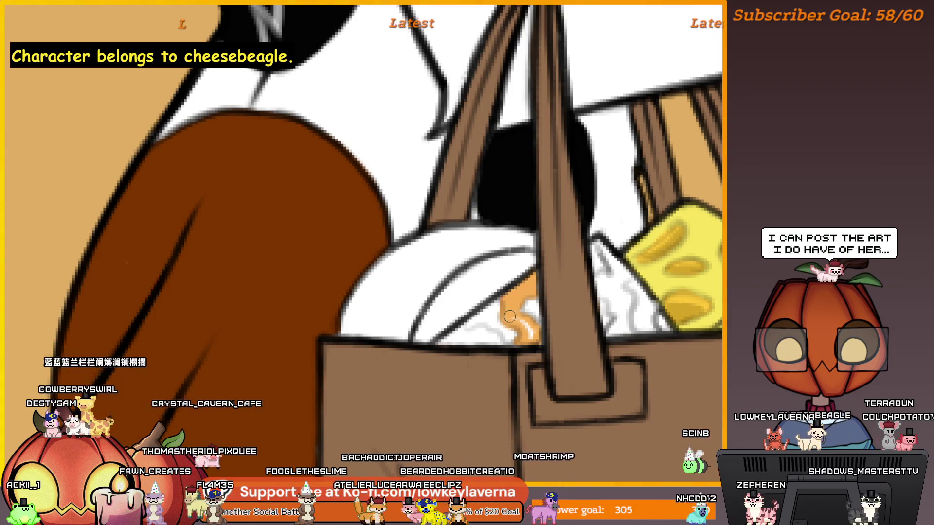
key(bracketleft)
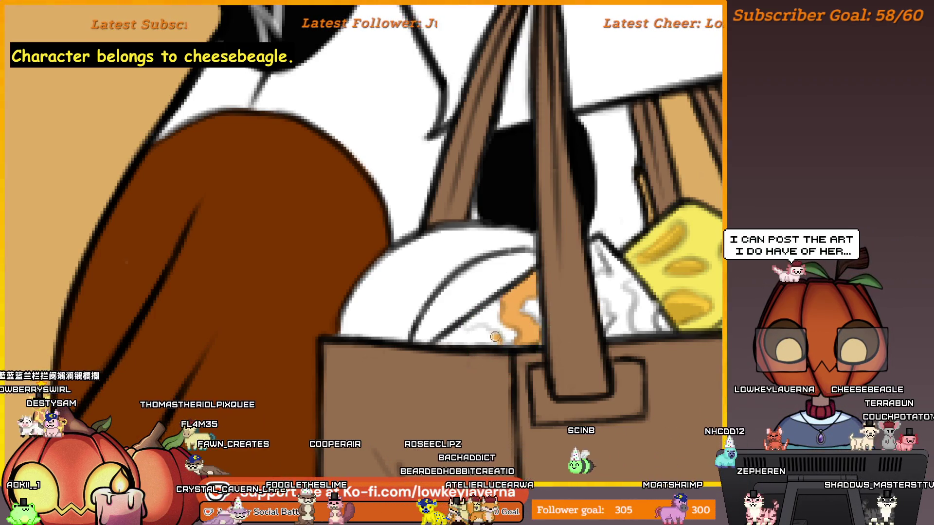
key(bracketright)
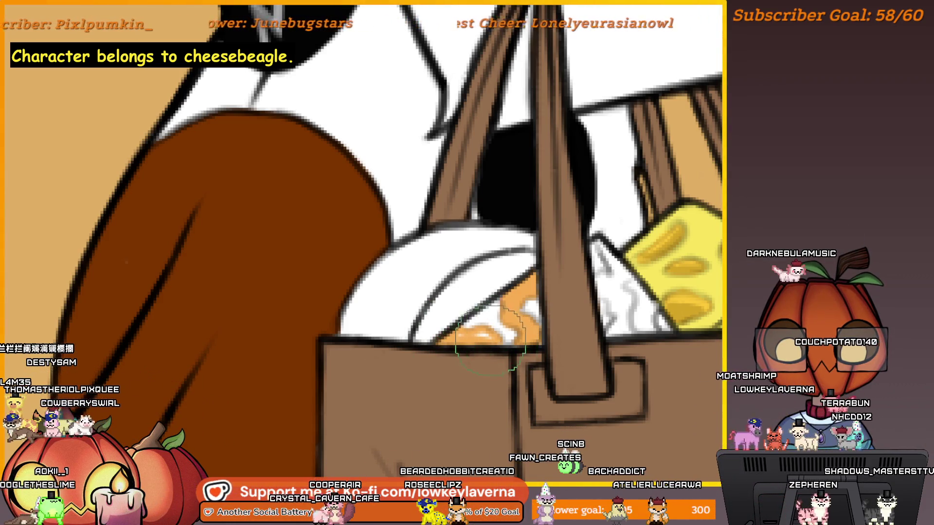
drag(622, 239, 489, 310)
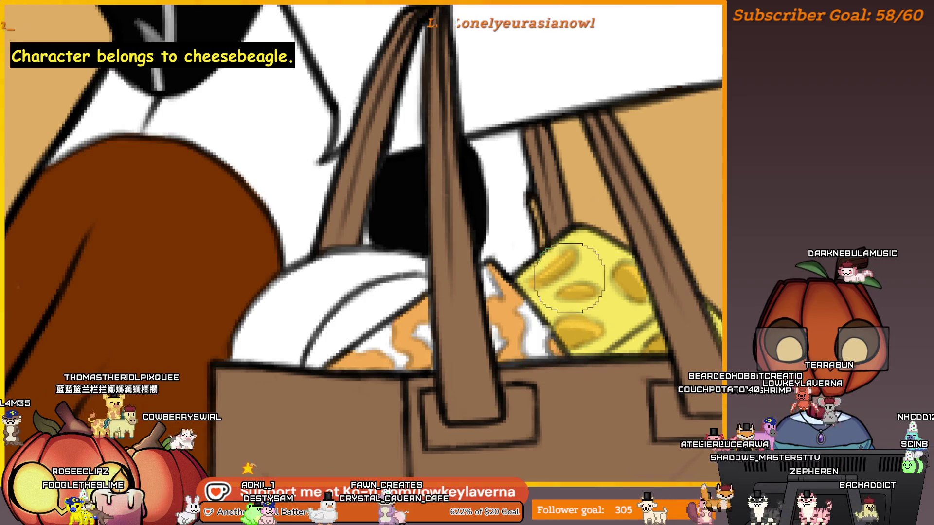
scroll(569, 277, down, 3)
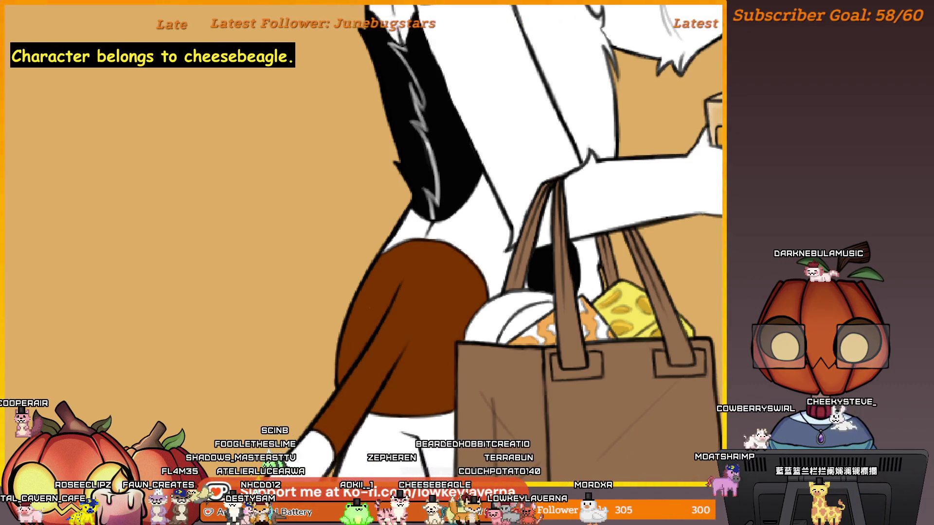
key(ctrl+0)
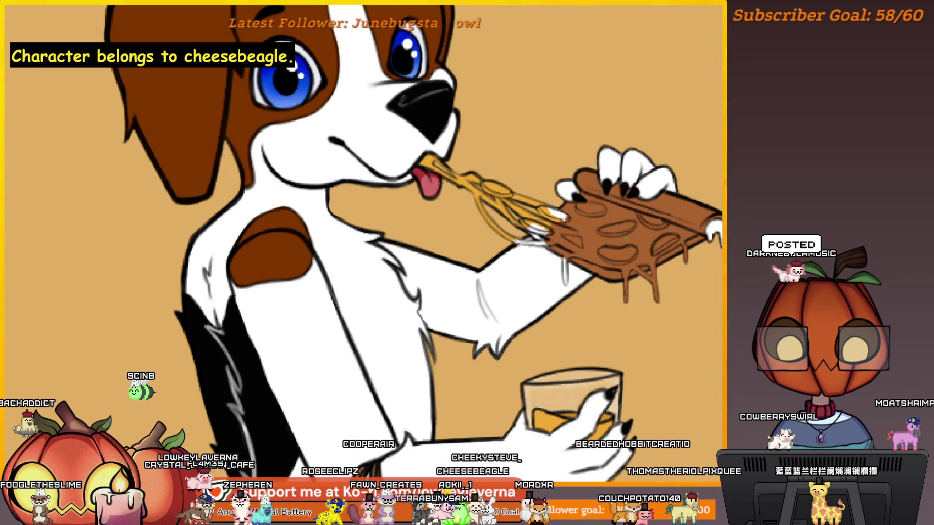
Centre the view on the pizza slice and brush pale yellow cheese over its top
drag(652, 207, 655, 231)
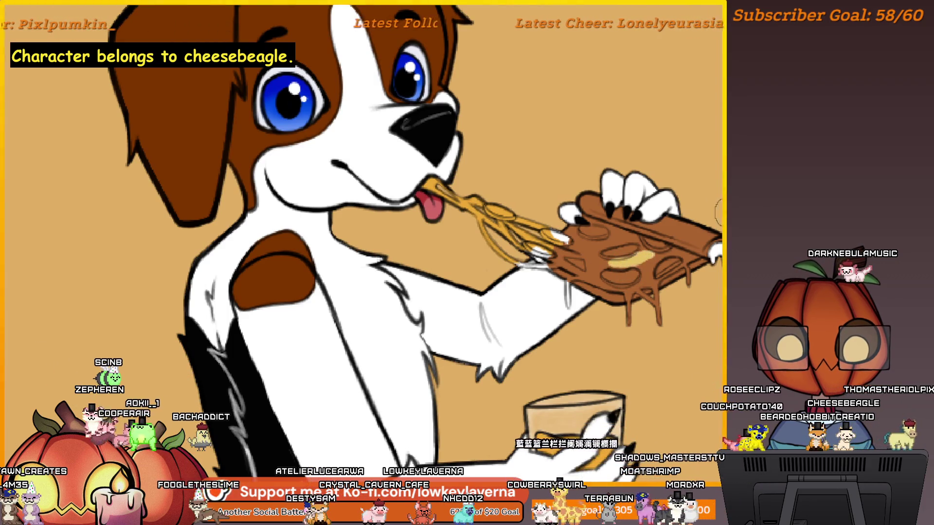
drag(717, 212, 751, 209)
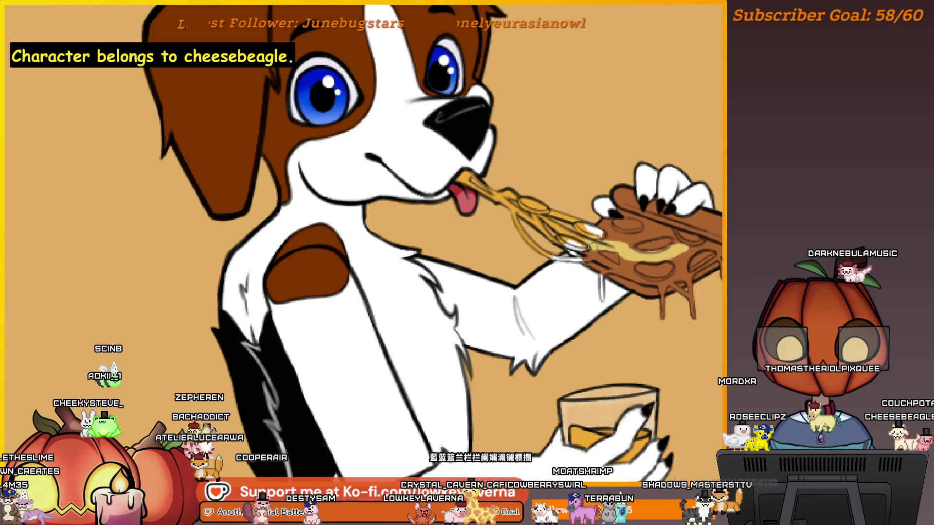
mouse_move(521, 202)
mouse_down()
mouse_move(371, 262)
mouse_move(387, 269)
mouse_up()
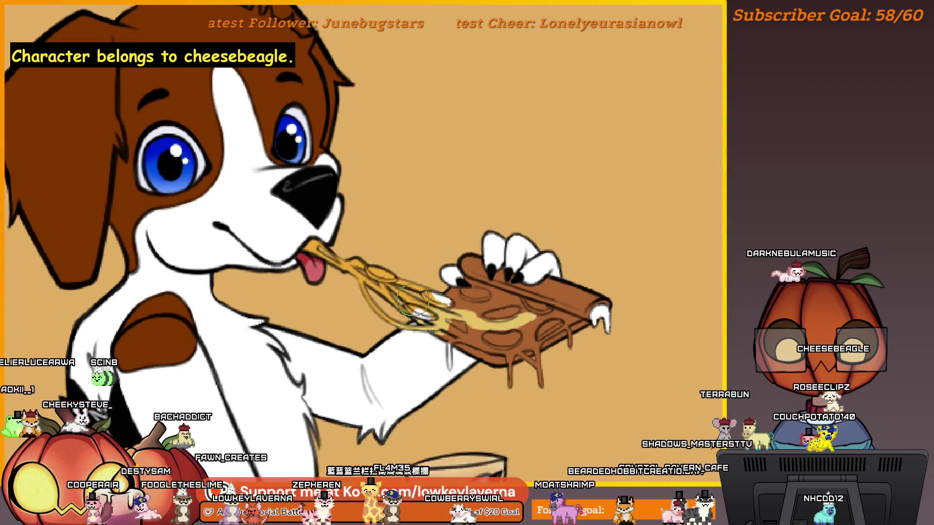
drag(355, 203, 391, 194)
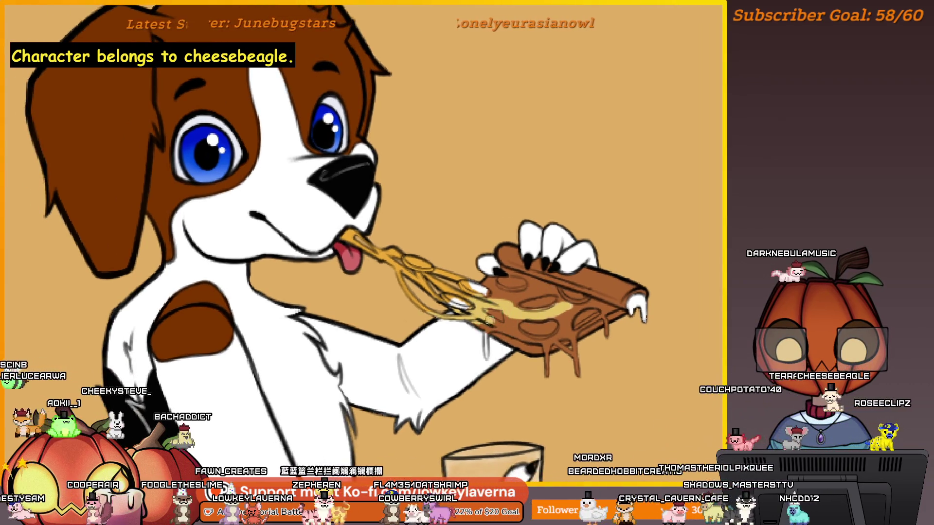
mouse_move(516, 304)
mouse_down()
mouse_move(531, 285)
mouse_move(497, 281)
mouse_move(550, 290)
mouse_up()
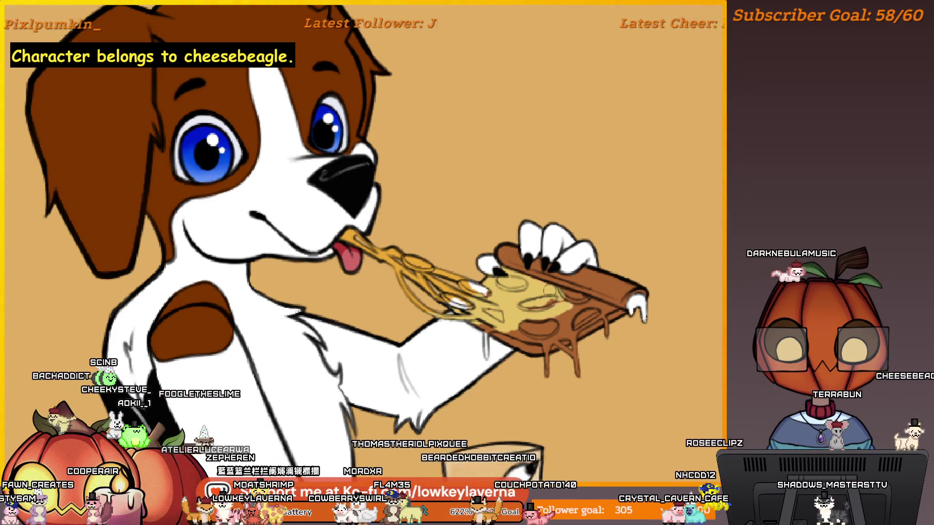
scroll(560, 336, up, 1)
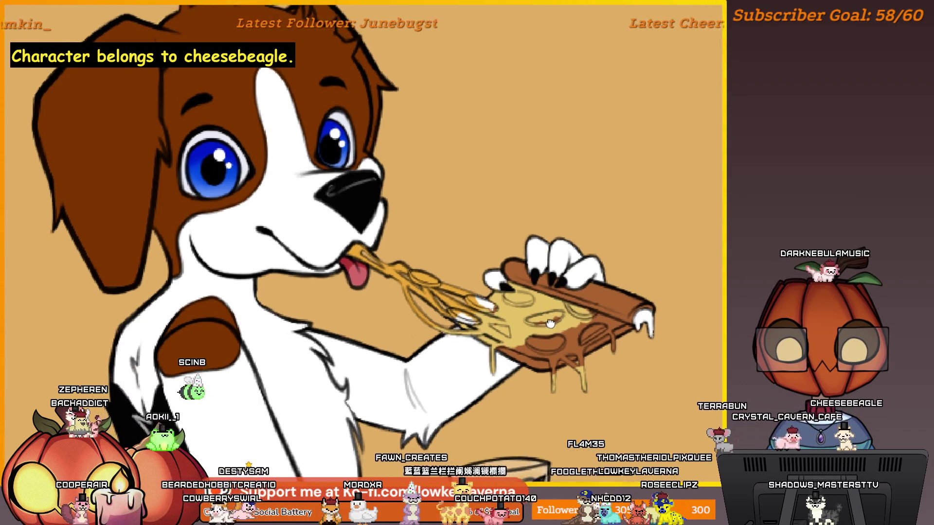
scroll(511, 335, up, 3)
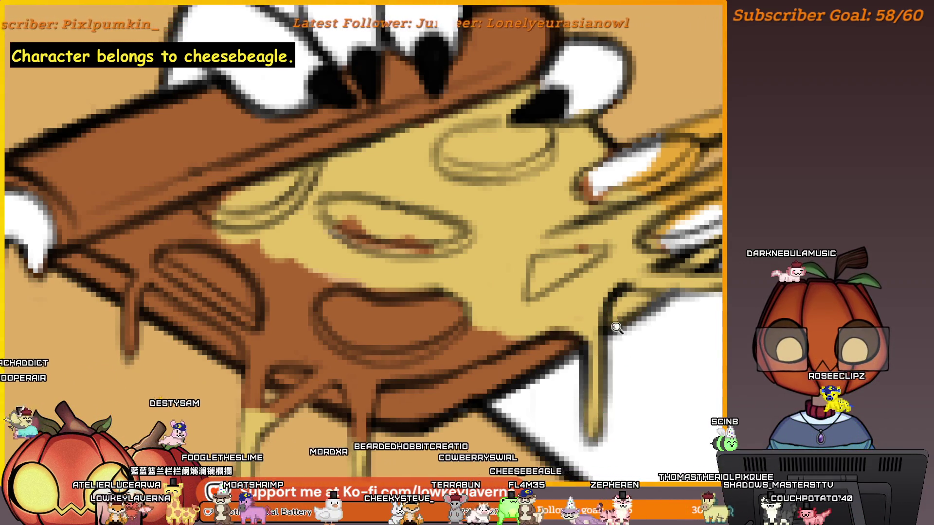
Frame the hand and cheese-covered pizza slice, then make the brush much larger
scroll(617, 327, down, 5)
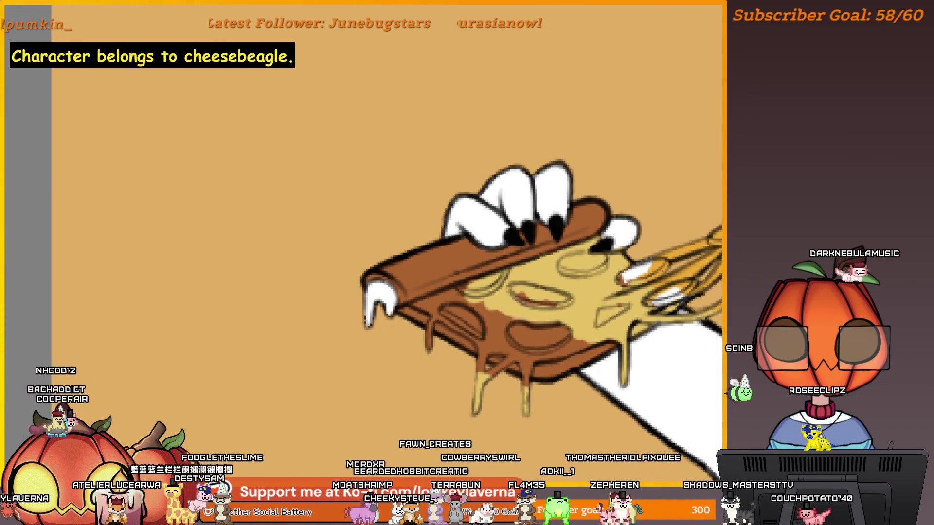
scroll(596, 351, up, 3)
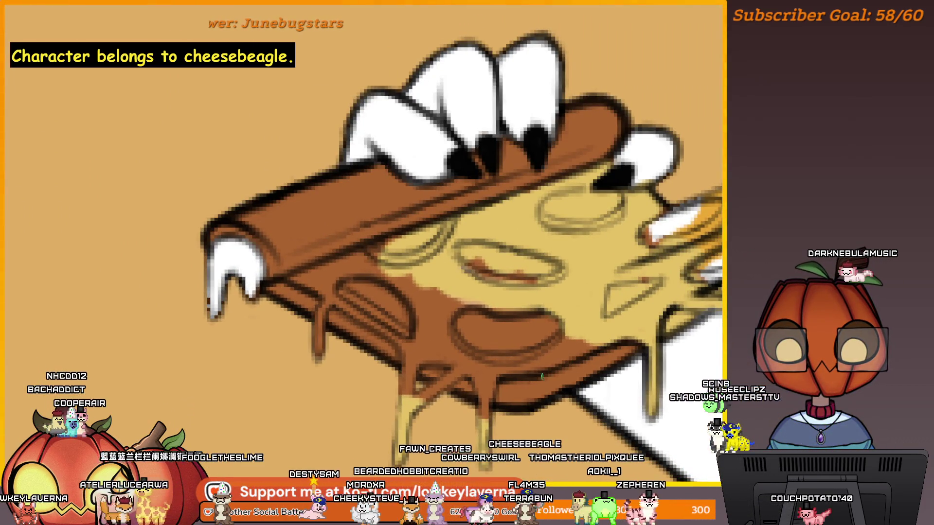
drag(540, 377, 572, 375)
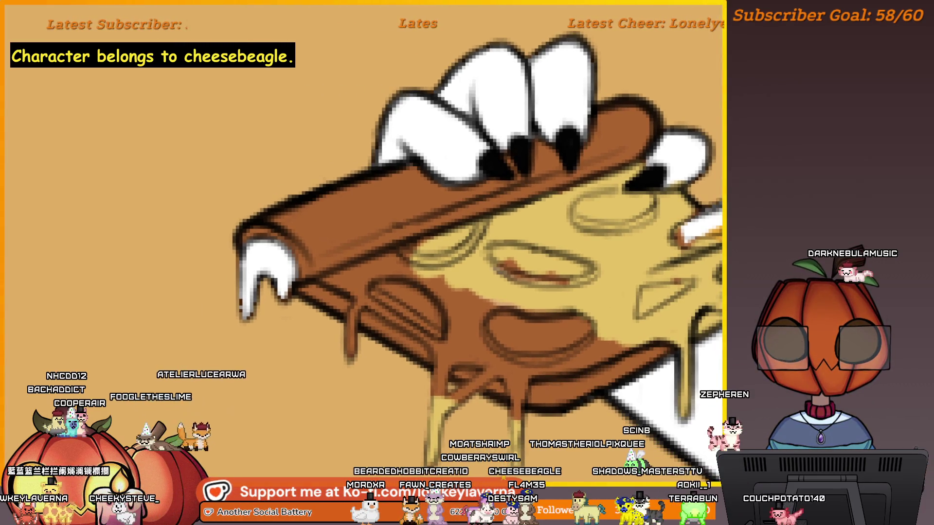
scroll(529, 430, down, 3)
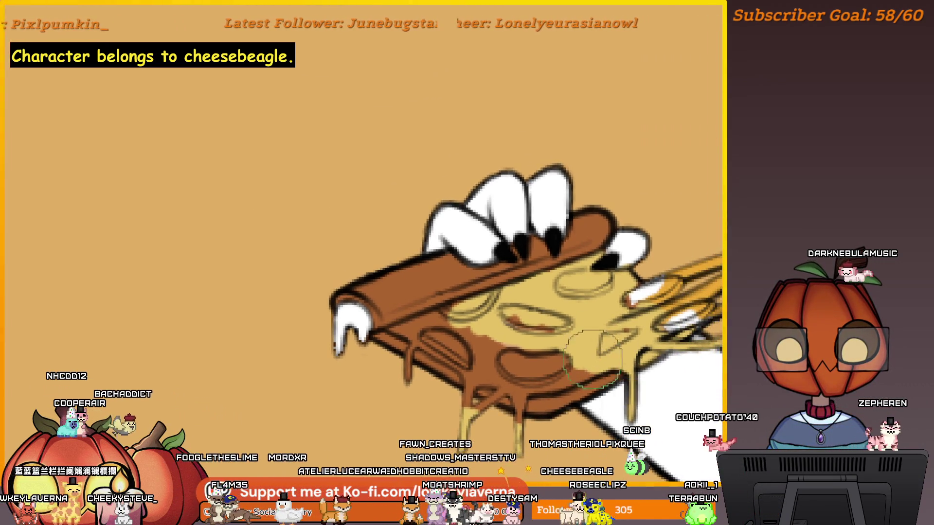
drag(628, 339, 676, 321)
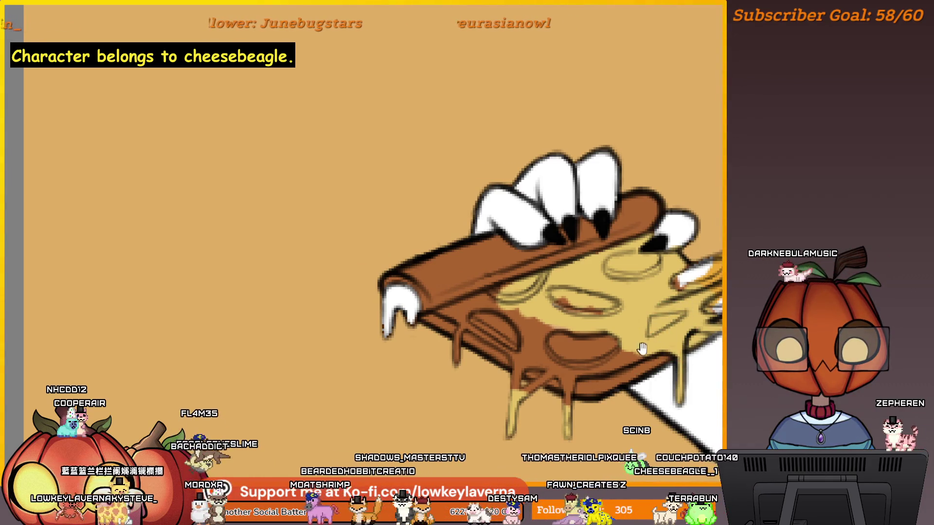
drag(617, 364, 633, 364)
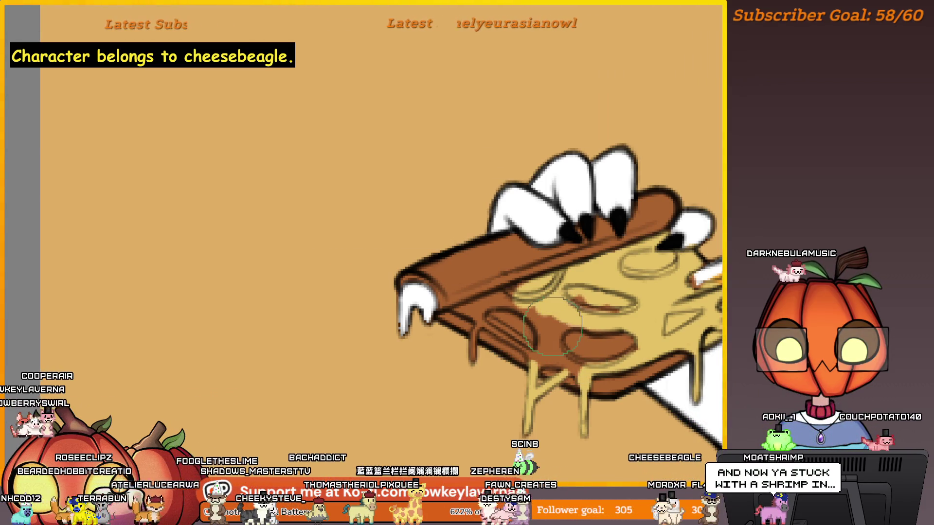
drag(608, 408, 582, 408)
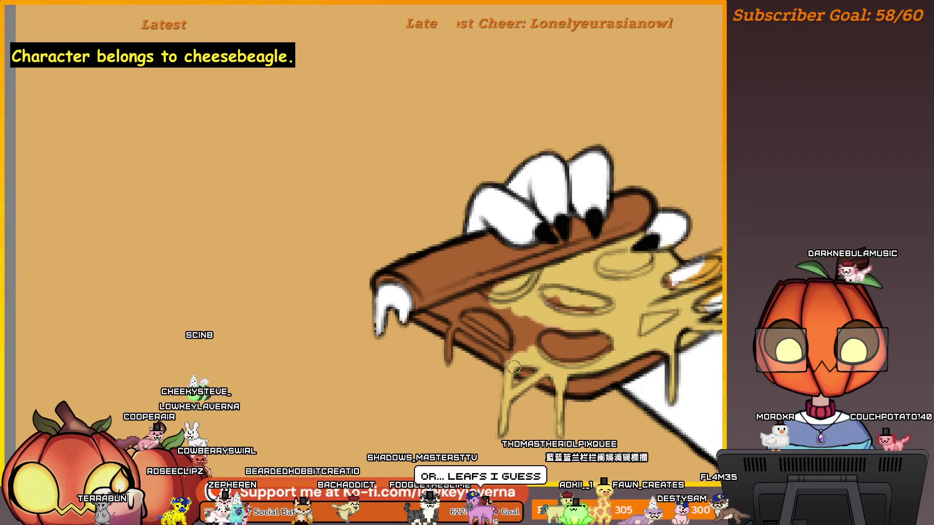
key(bracketright)
key(bracketright)
key(bracketright)
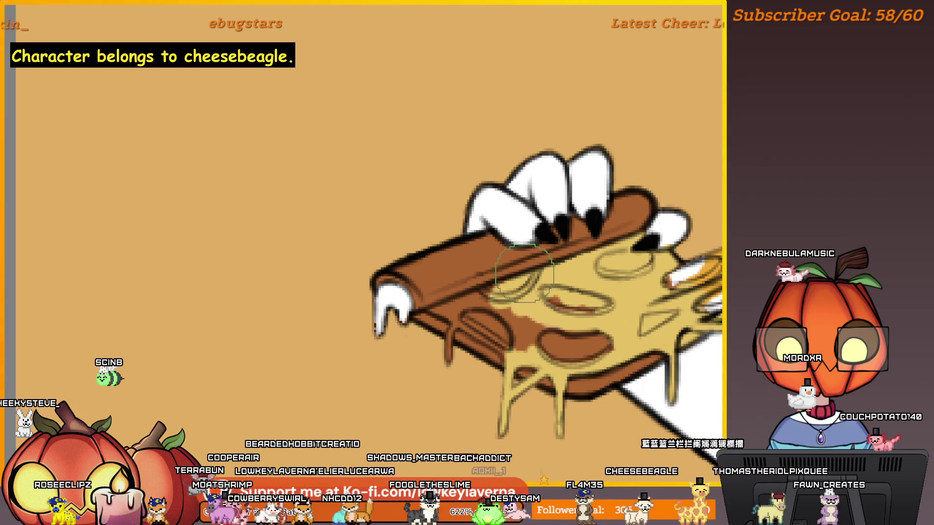
Mirror the canvas view horizontally and bring the dog's face and pizza back into view
key(m)
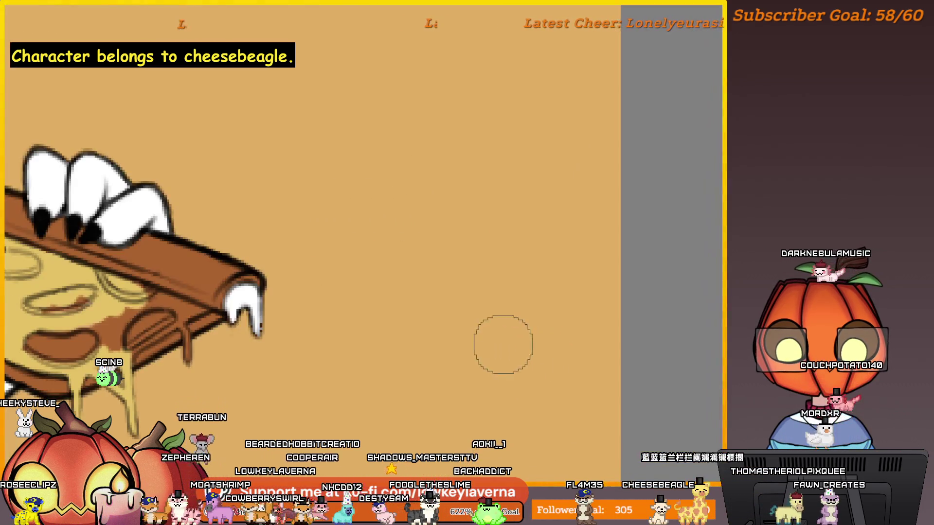
drag(274, 359, 630, 376)
scroll(571, 351, up, 2)
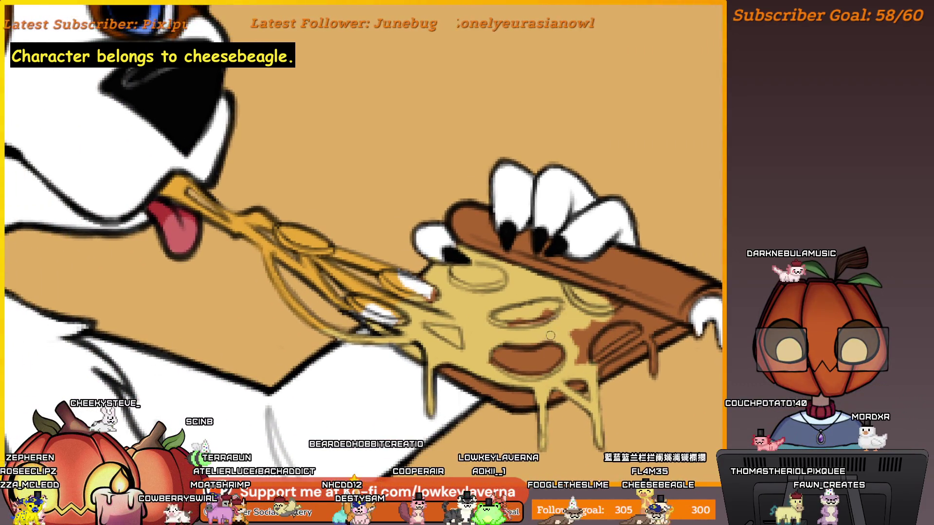
drag(518, 343, 573, 381)
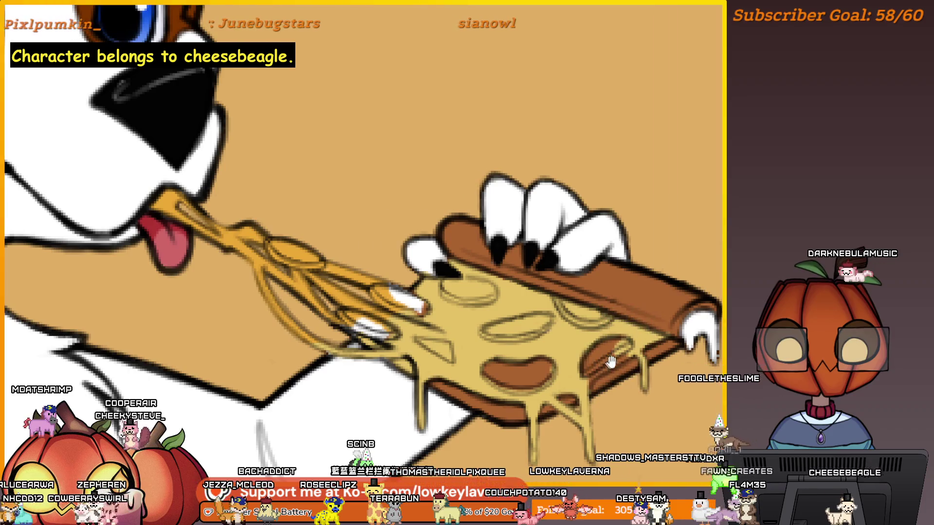
drag(643, 377, 675, 358)
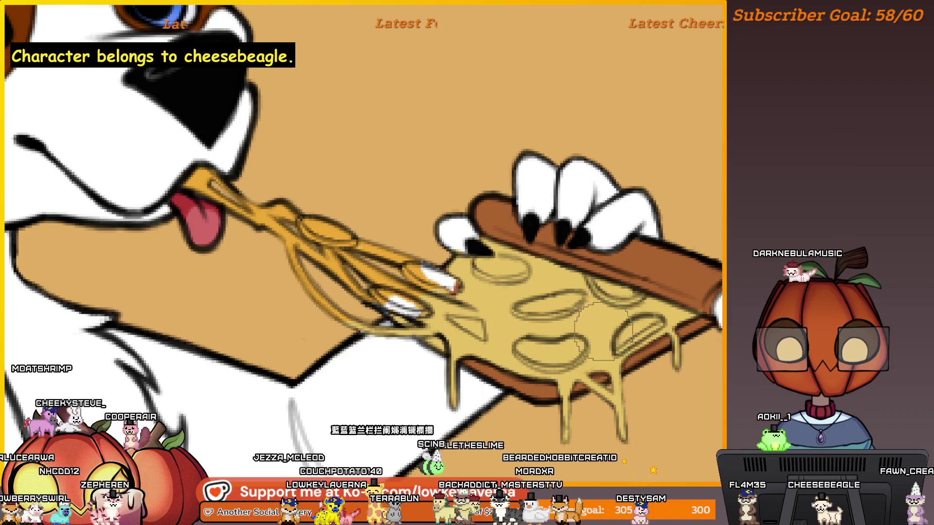
scroll(570, 344, down, 1)
scroll(570, 344, down, 2)
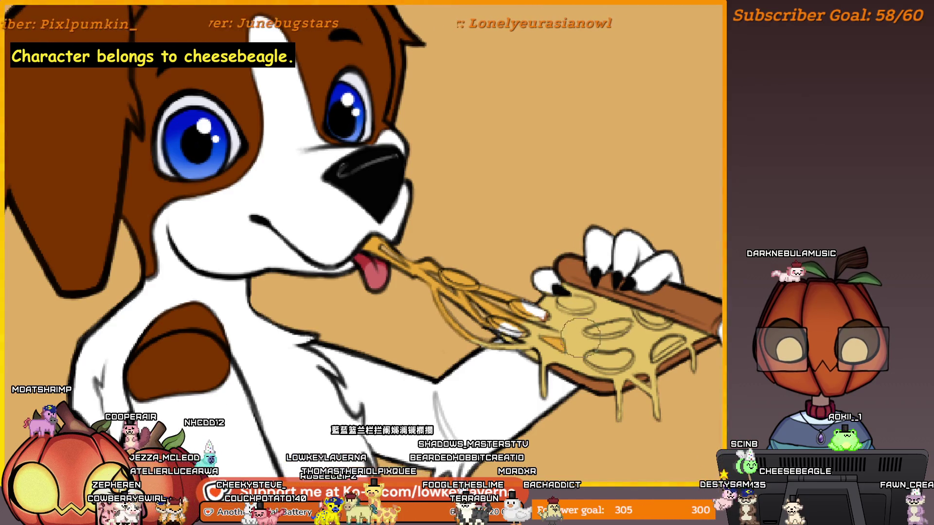
scroll(580, 337, down, 2)
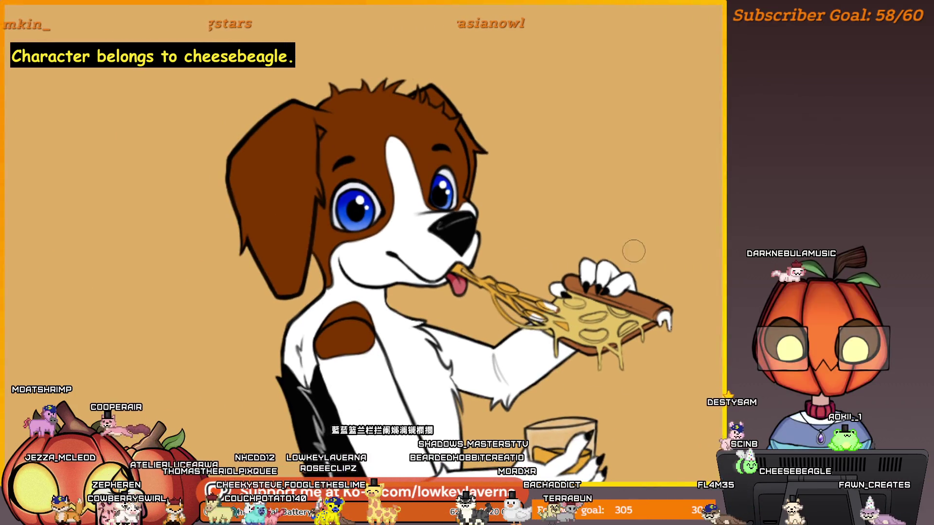
scroll(609, 322, up, 2)
drag(662, 310, 682, 329)
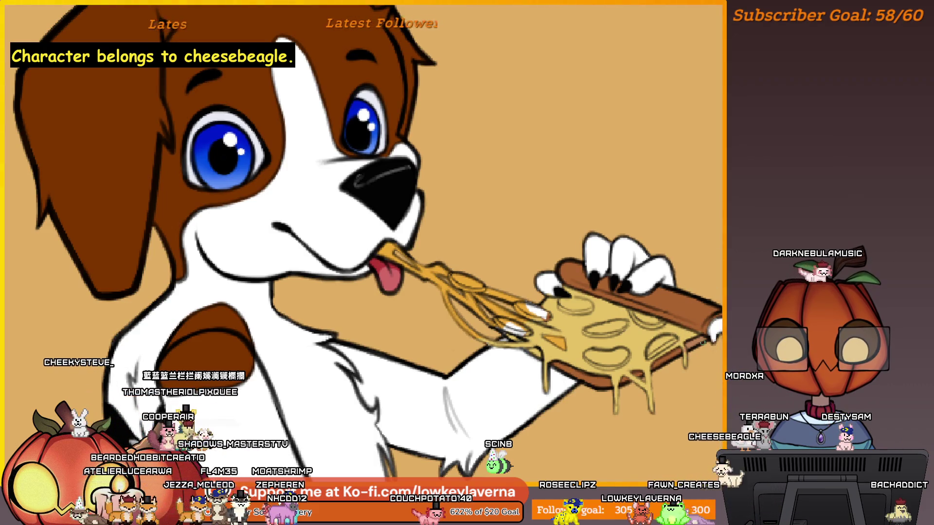
Zoom and pan to a close-up centred on the pizza slice
scroll(650, 339, up, 3)
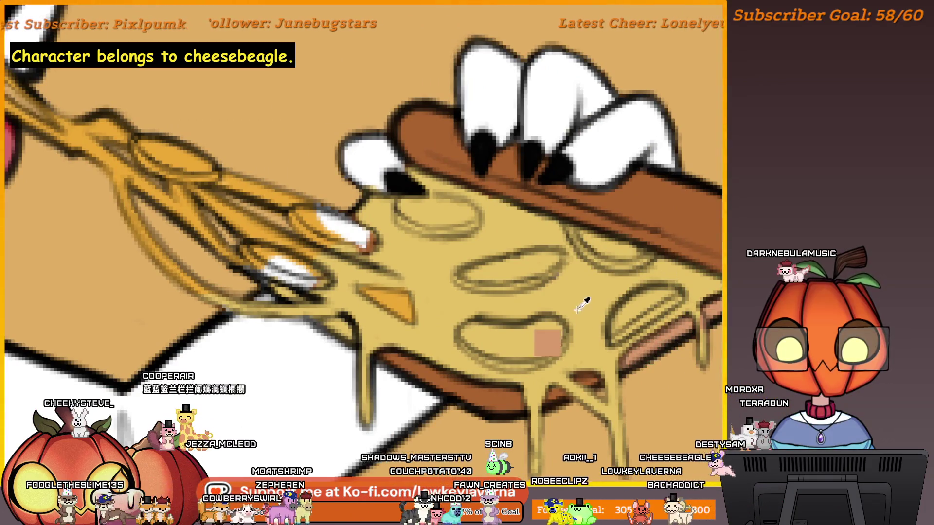
scroll(584, 304, down, 2)
scroll(718, 298, down, 2)
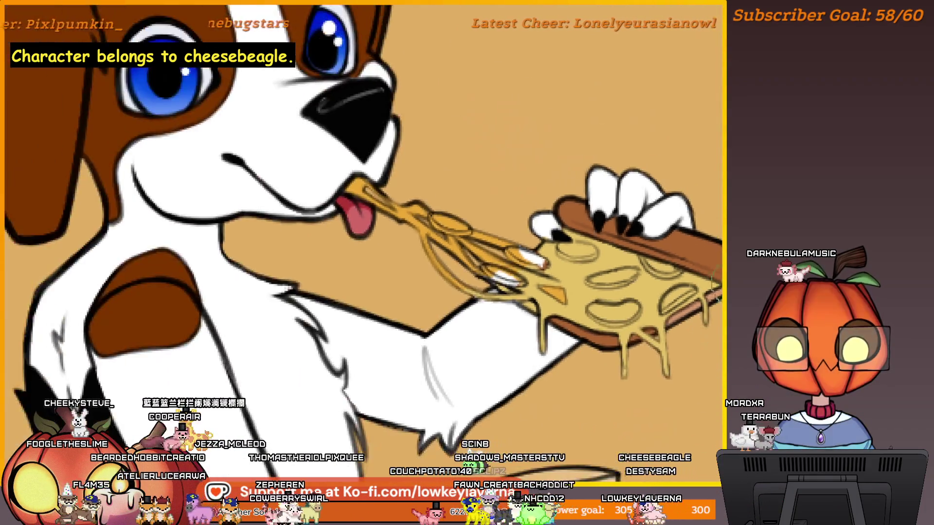
drag(718, 298, 712, 310)
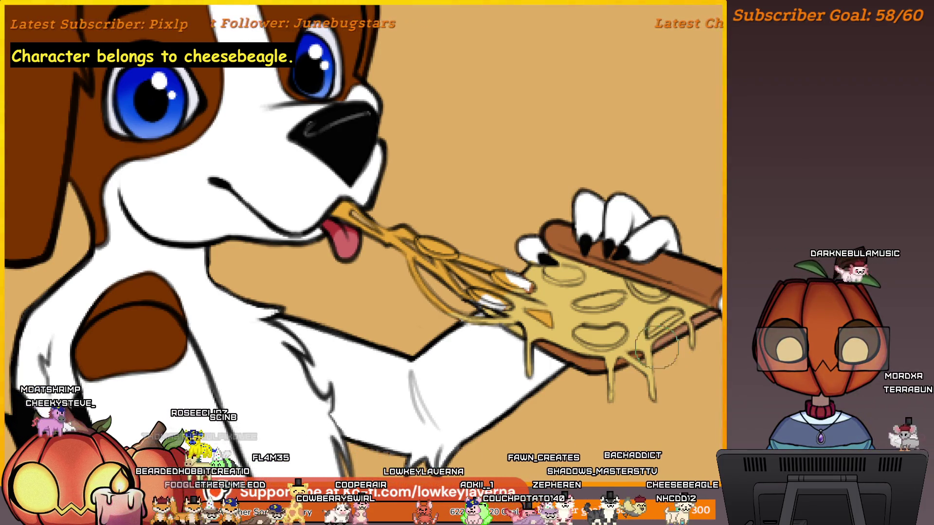
drag(643, 357, 667, 340)
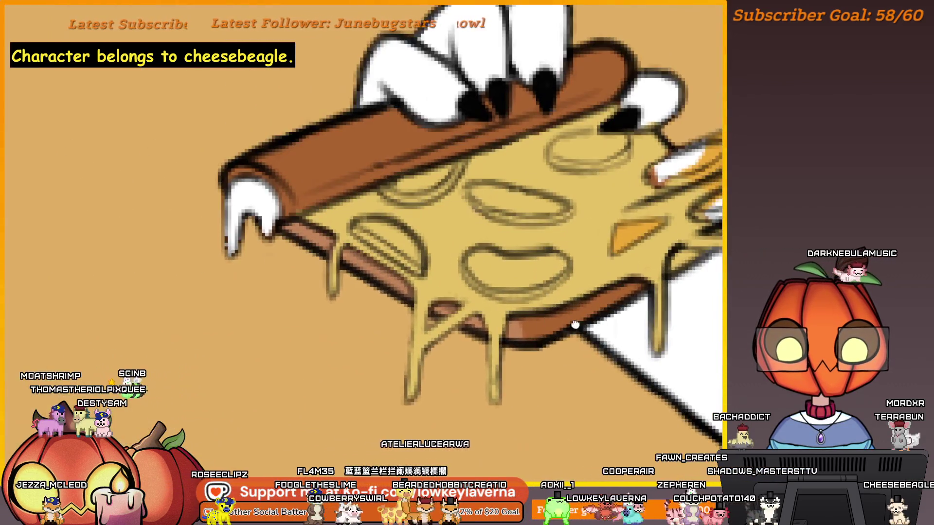
drag(575, 325, 569, 344)
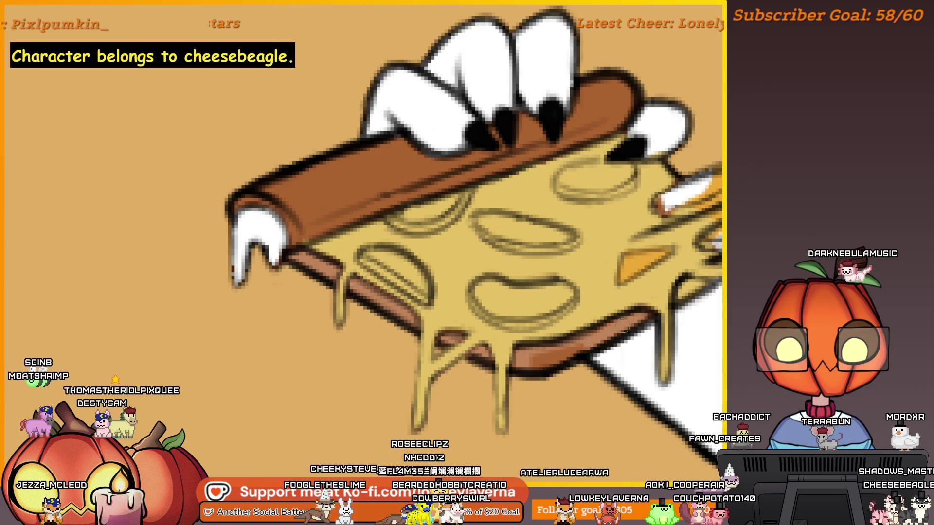
drag(564, 358, 583, 360)
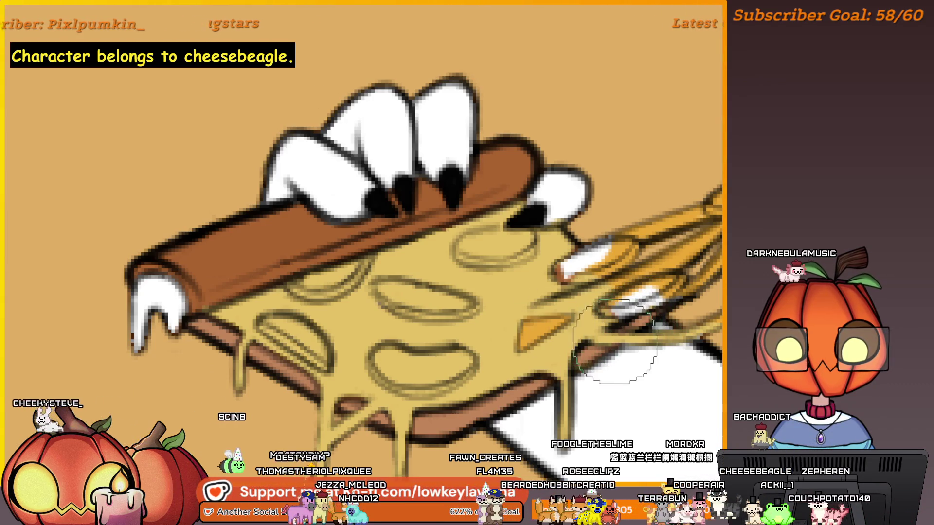
scroll(611, 328, down, 3)
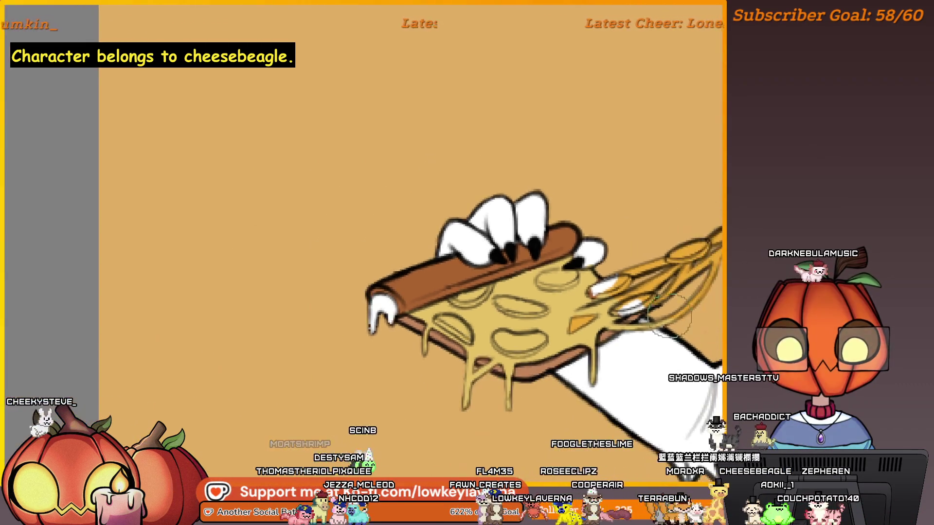
scroll(615, 354, up, 3)
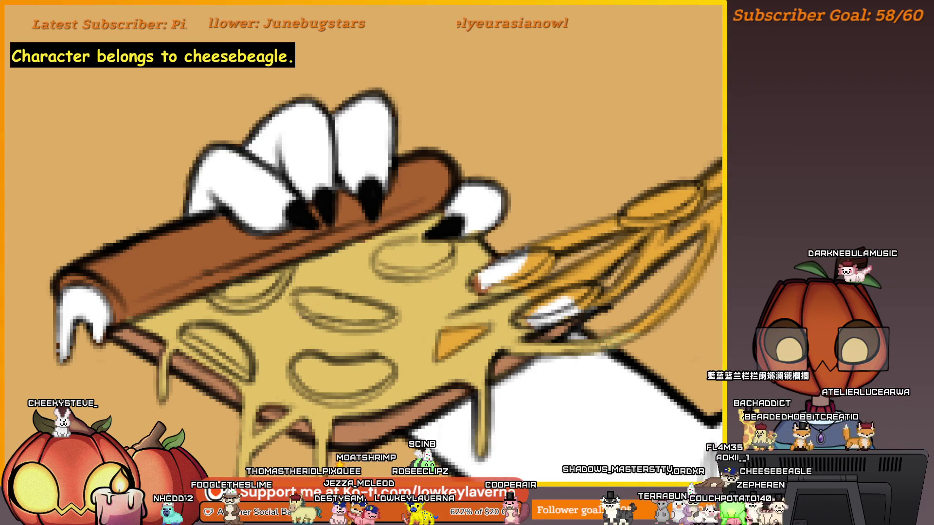
scroll(560, 347, down, 4)
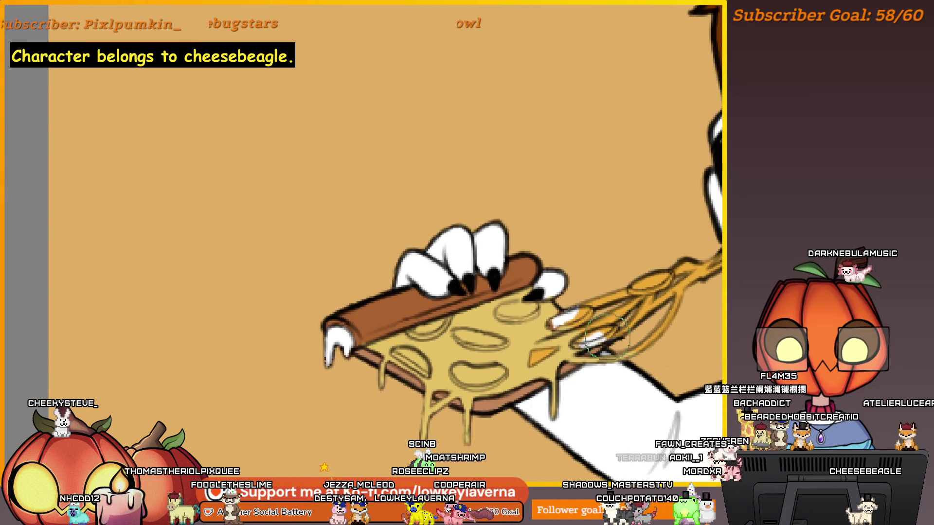
scroll(530, 360, down, 5)
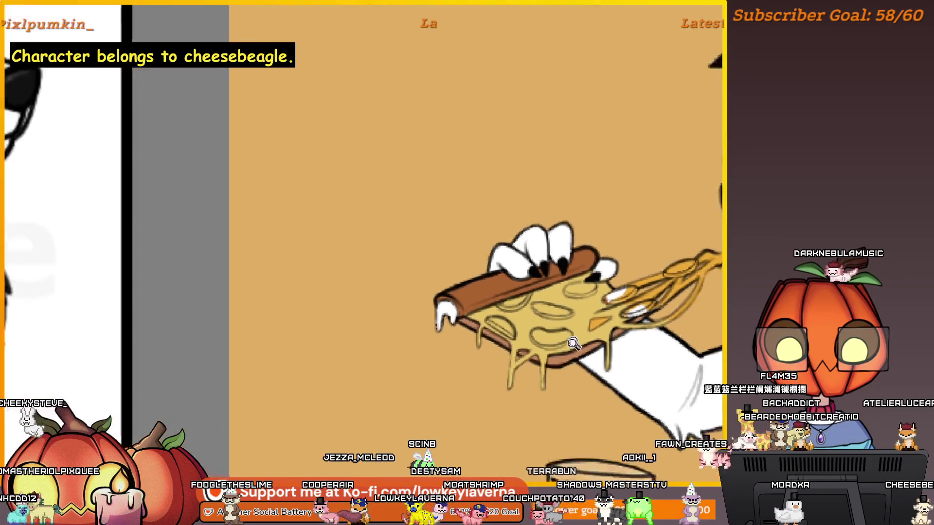
scroll(536, 347, up, 5)
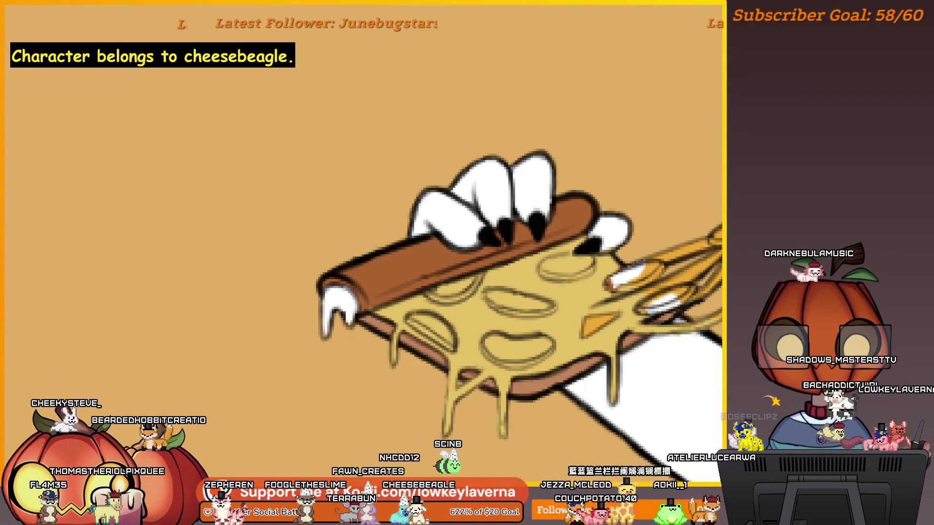
Paint the first pepperoni slice red and enlarge the brush
mouse_move(515, 299)
mouse_down()
mouse_move(492, 296)
mouse_move(520, 302)
mouse_move(520, 336)
mouse_up()
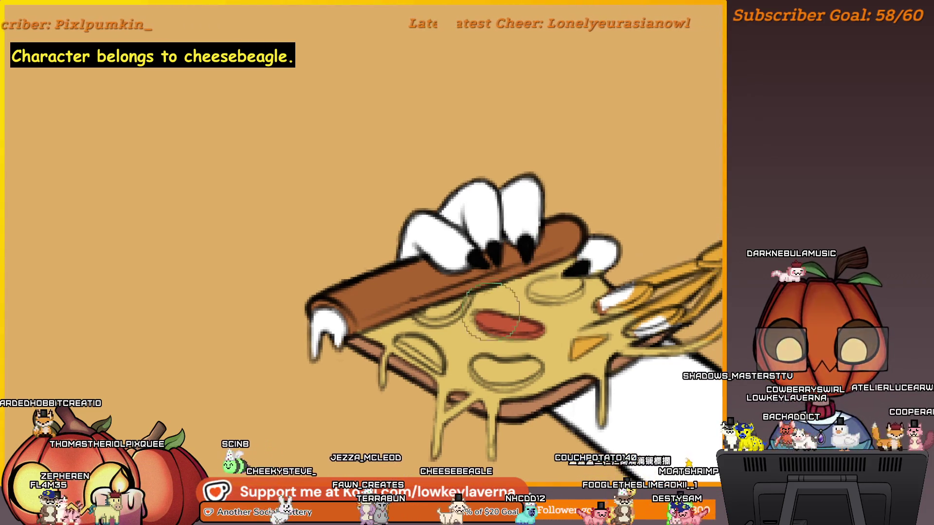
drag(459, 290, 599, 287)
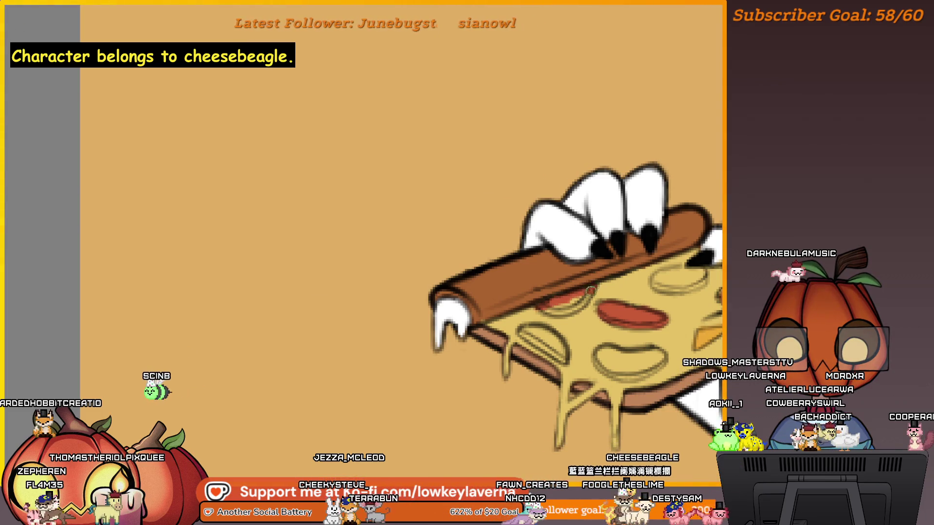
key(bracketright)
key(bracketright)
key(bracketright)
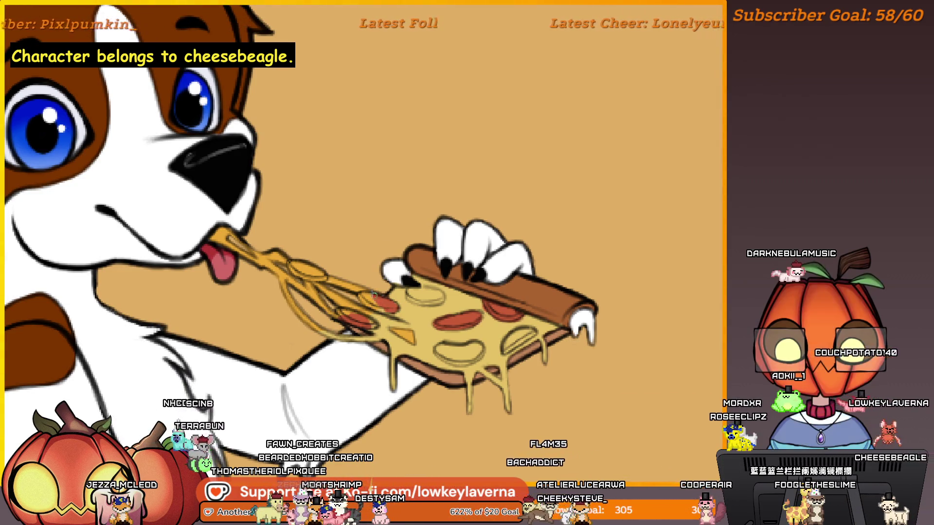
Fill two more pepperoni rounds red with a larger brush, undoing the stroke over the right pepperoni
drag(391, 308, 368, 315)
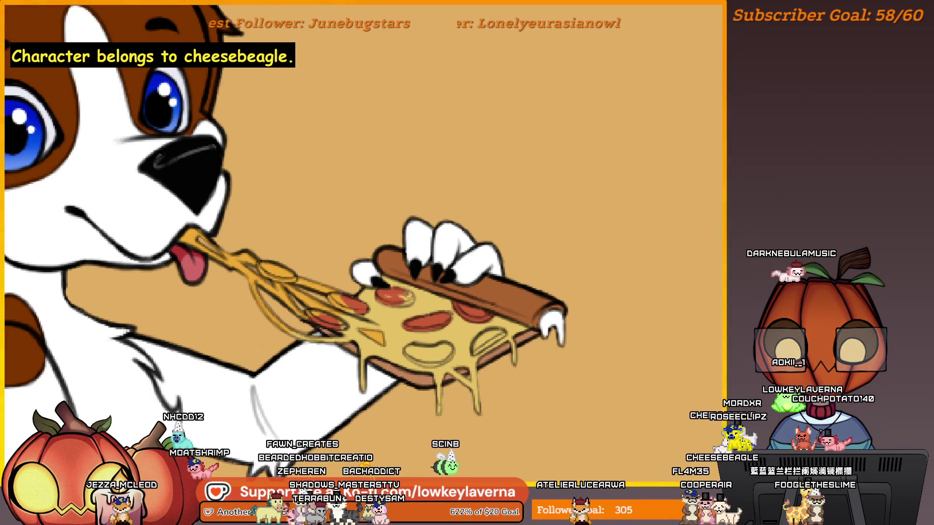
drag(320, 222, 550, 331)
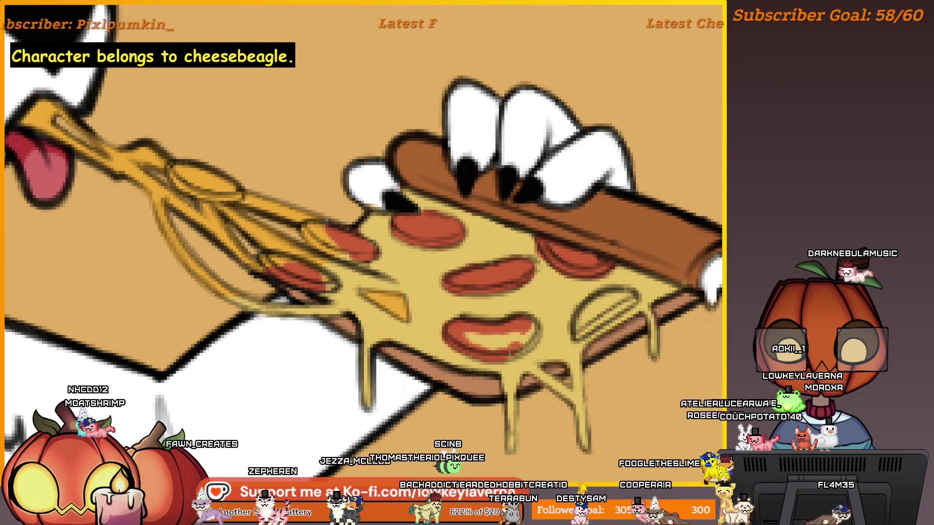
key(bracketright)
key(bracketright)
key(bracketright)
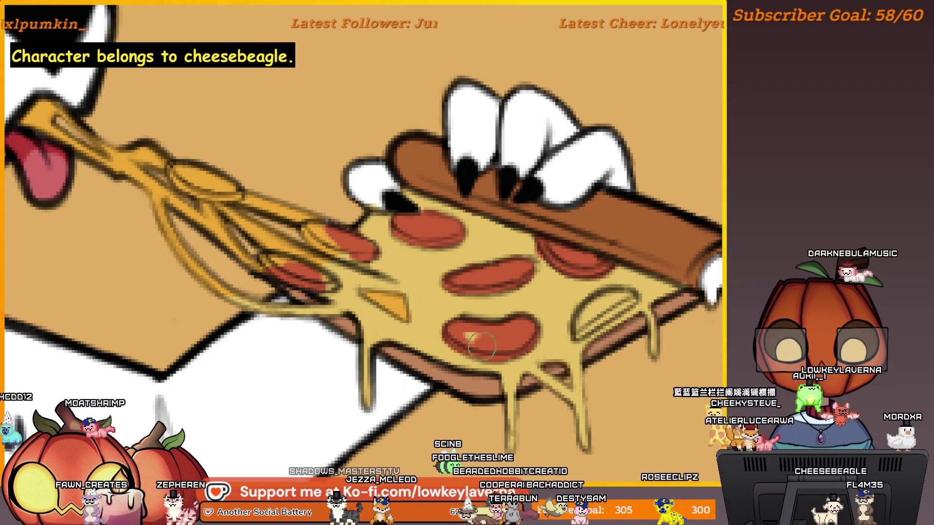
scroll(555, 319, down, 1)
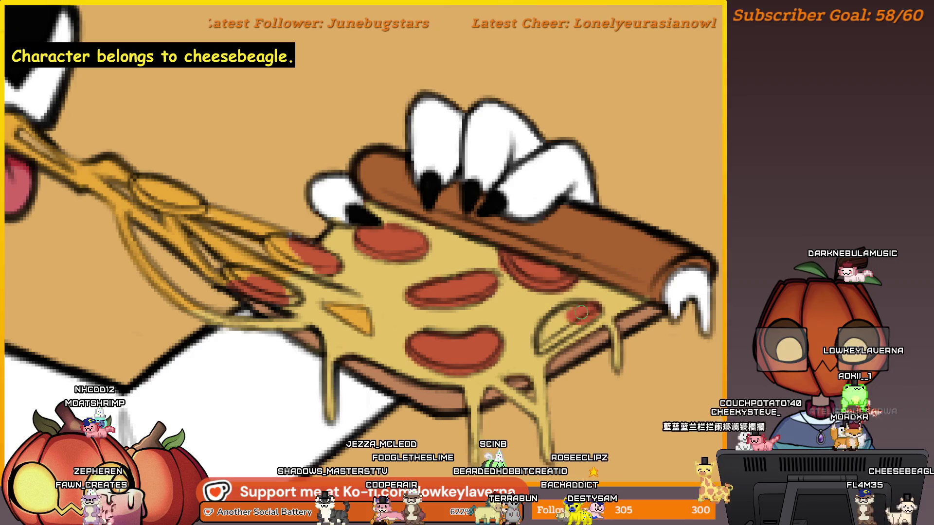
key(ctrl+z)
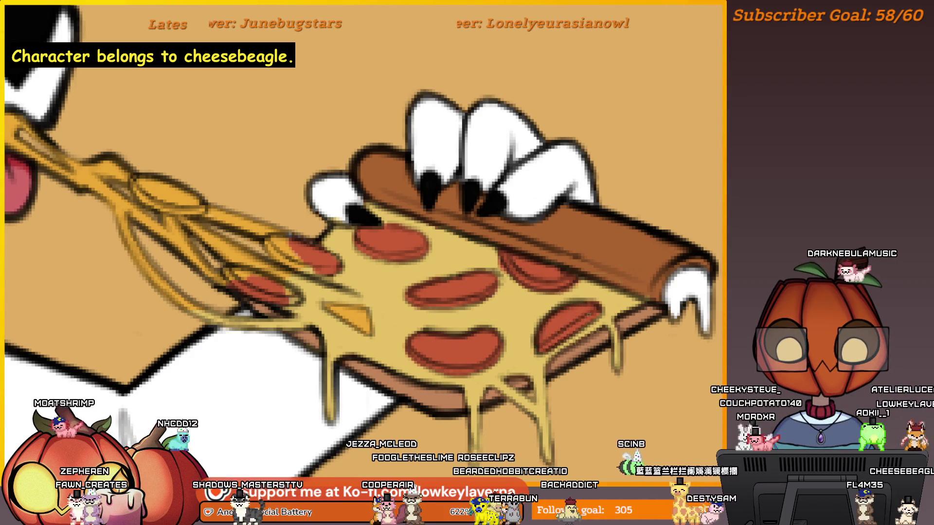
scroll(675, 331, down, 5)
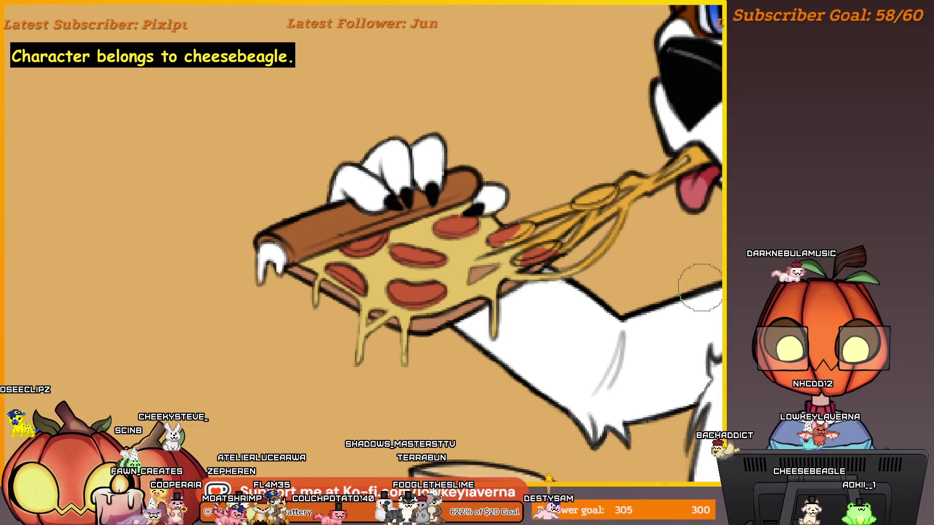
Sample the brown crust colour, then pan, rotate and zoom down to the beagle's hoof tip
scroll(518, 208, up, 3)
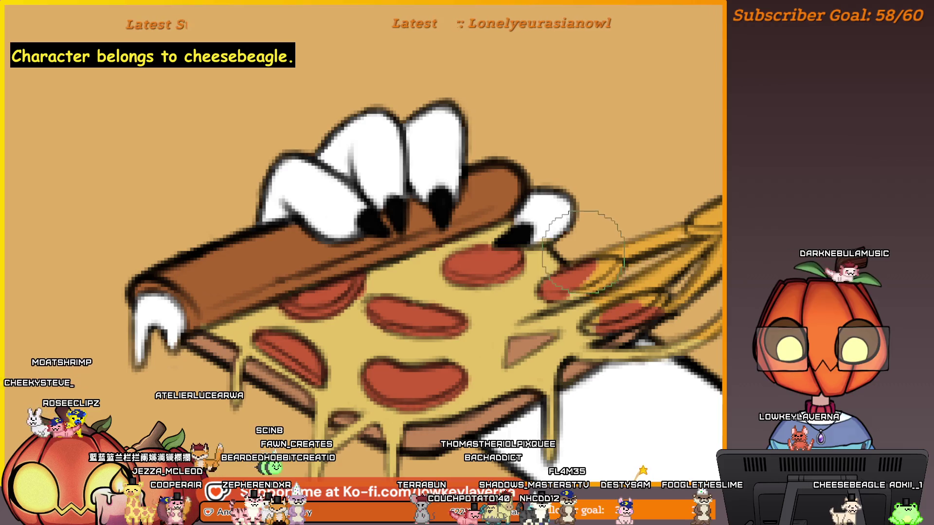
drag(623, 254, 619, 254)
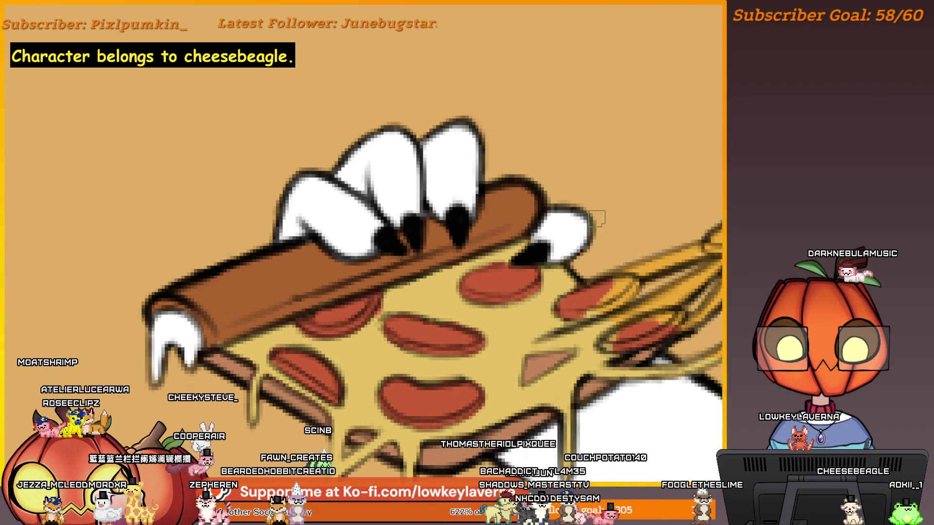
drag(560, 245, 555, 252)
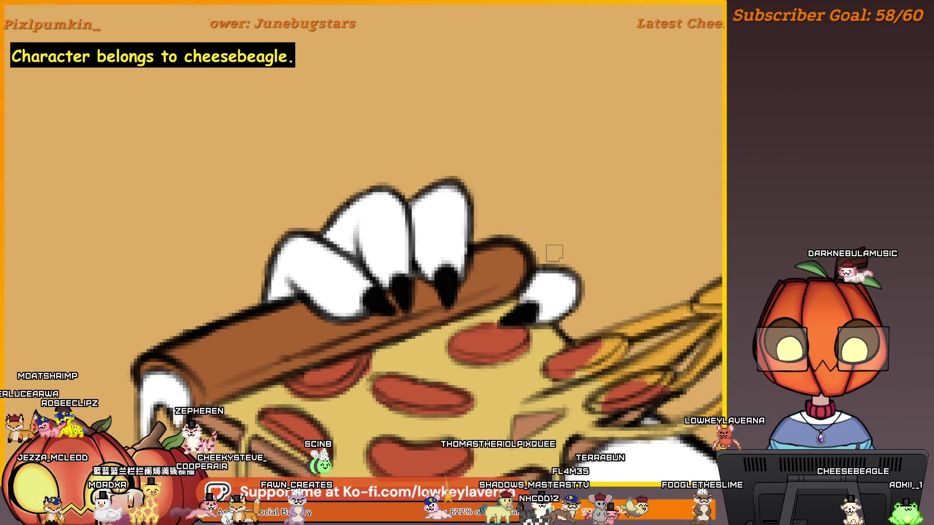
scroll(559, 273, down, 3)
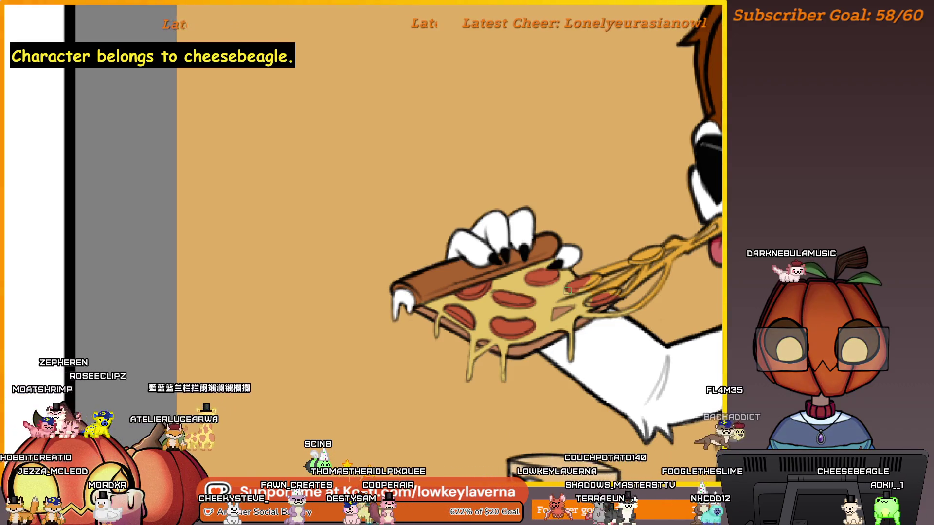
scroll(539, 339, up, 3)
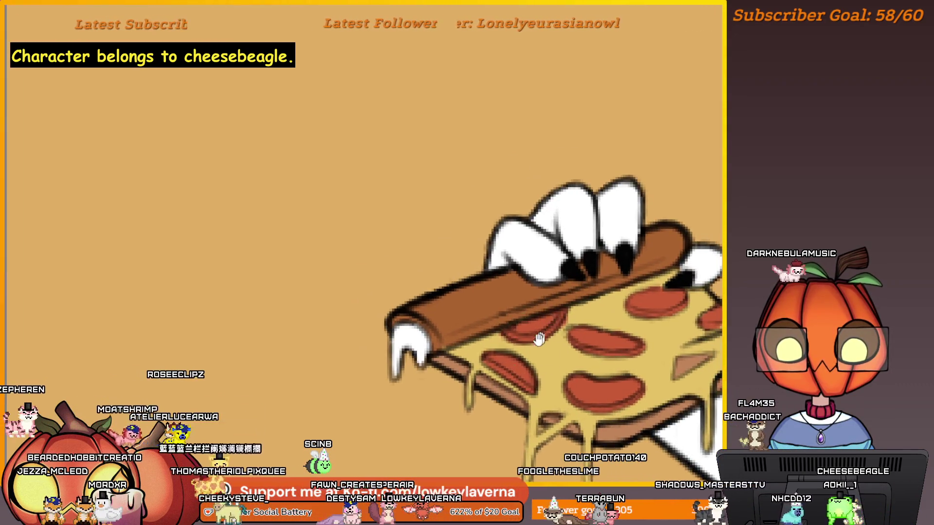
alt+click(461, 360)
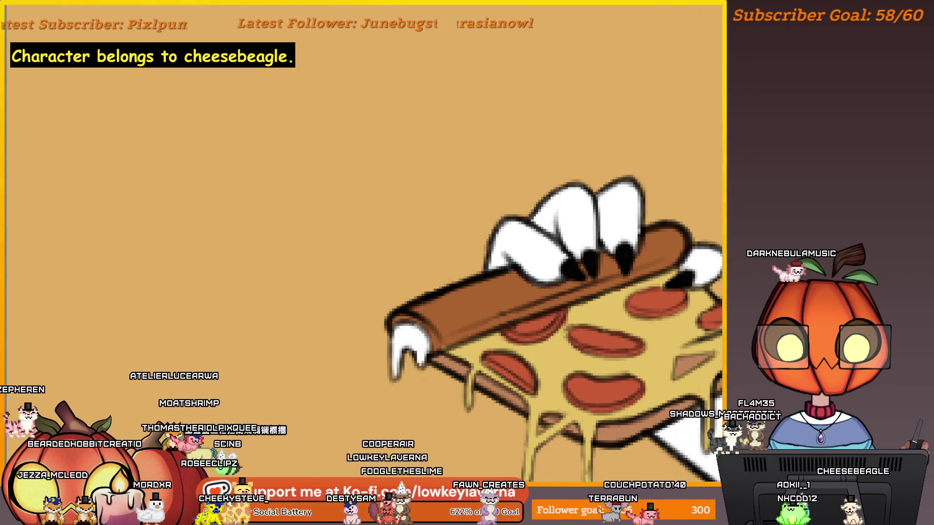
mouse_move(513, 294)
mouse_down()
mouse_move(652, 285)
mouse_move(608, 307)
mouse_up()
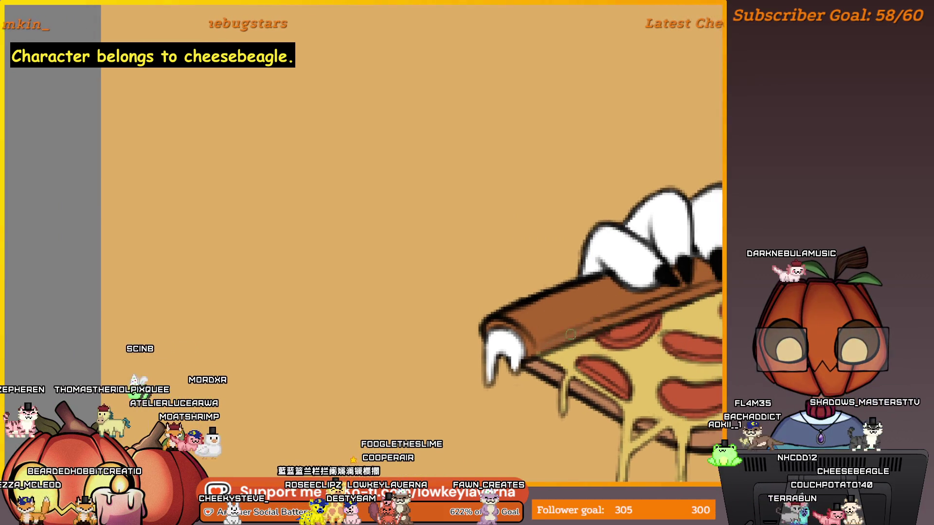
drag(571, 334, 690, 292)
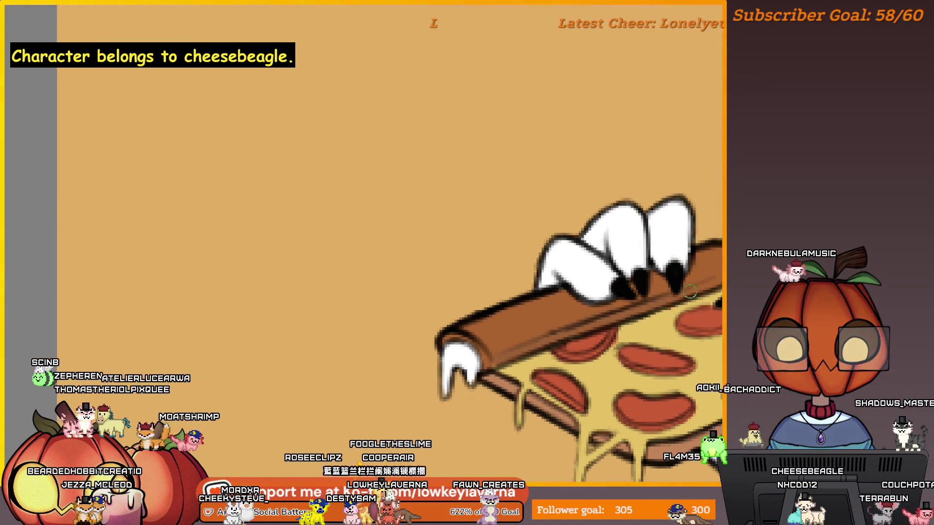
scroll(601, 330, up, 2)
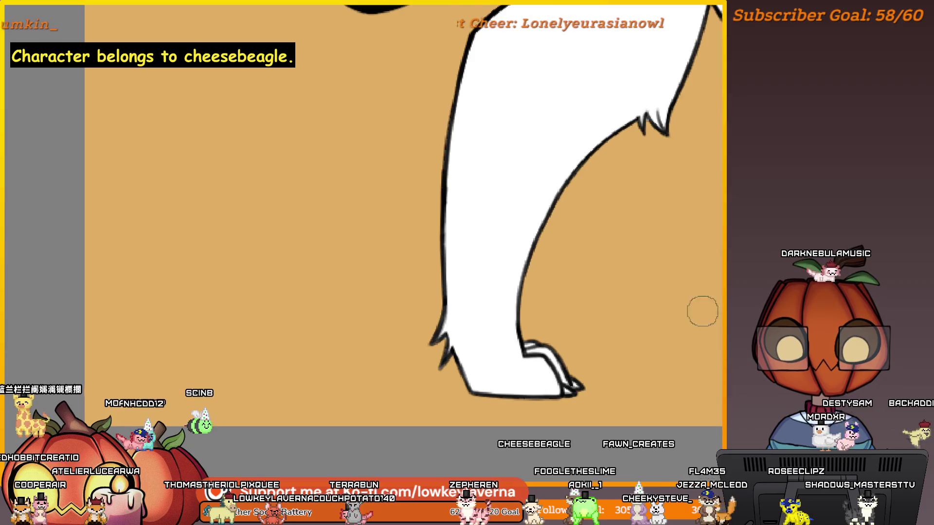
Paint over the hoof-tip highlights in solid black and pan along the hoof outline
scroll(599, 302, up, 5)
drag(567, 369, 603, 384)
mouse_move(563, 359)
mouse_down()
mouse_move(590, 340)
mouse_move(625, 352)
mouse_up()
drag(539, 360, 690, 331)
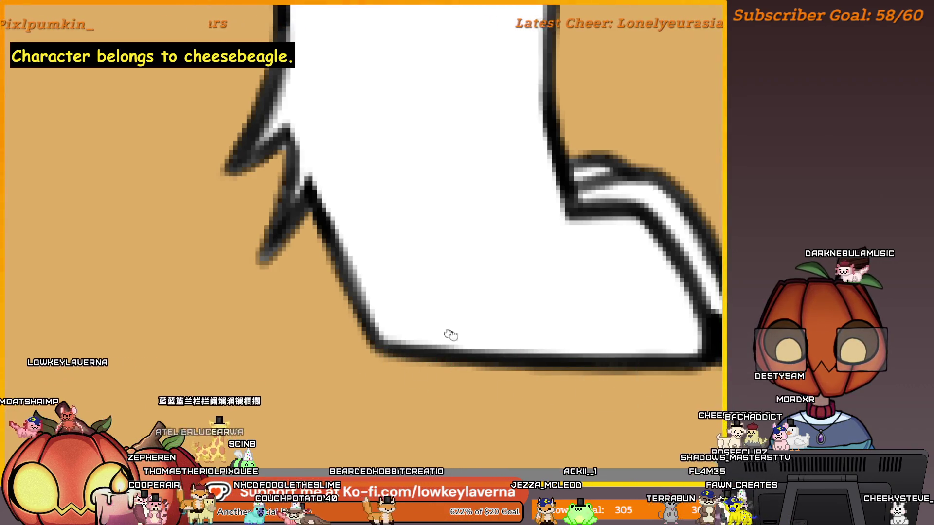
drag(305, 241, 514, 363)
drag(519, 331, 514, 360)
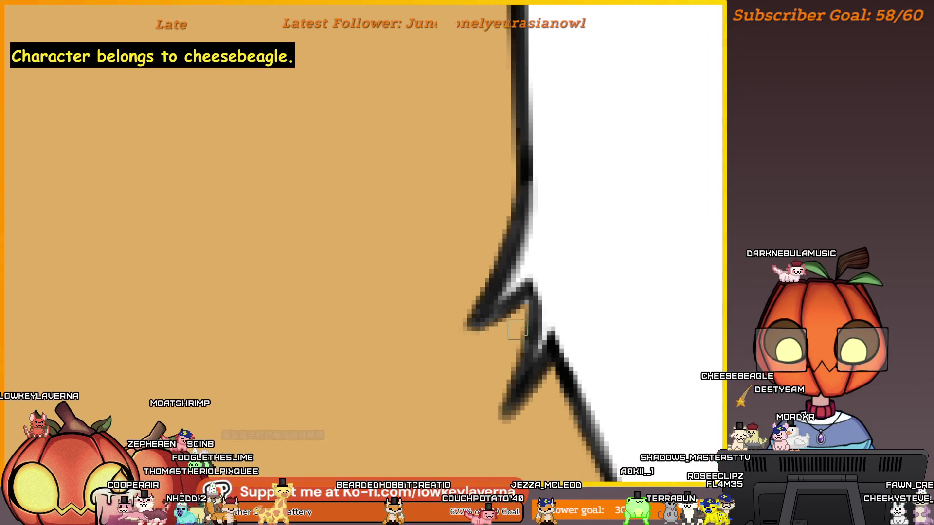
drag(524, 350, 552, 379)
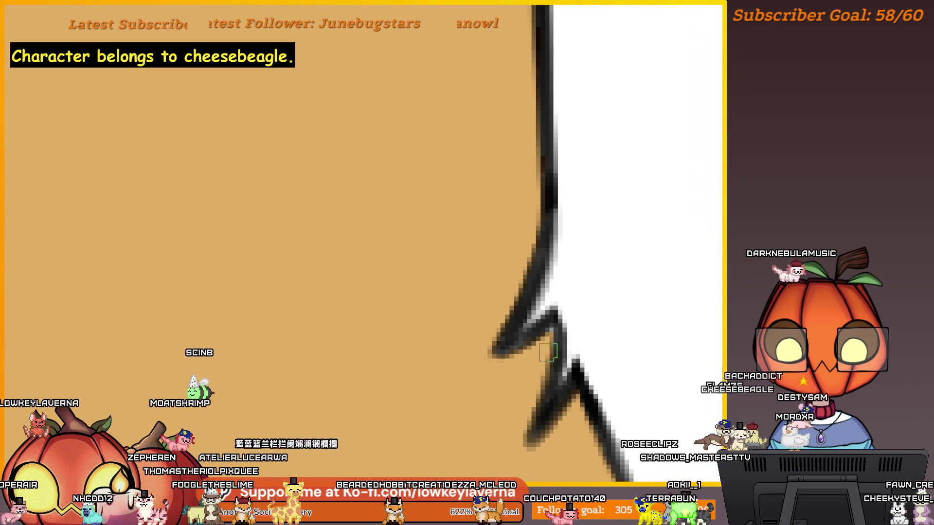
Pan and zoom along the leg to inspect its lineart and the whole paw
scroll(525, 337, down, 5)
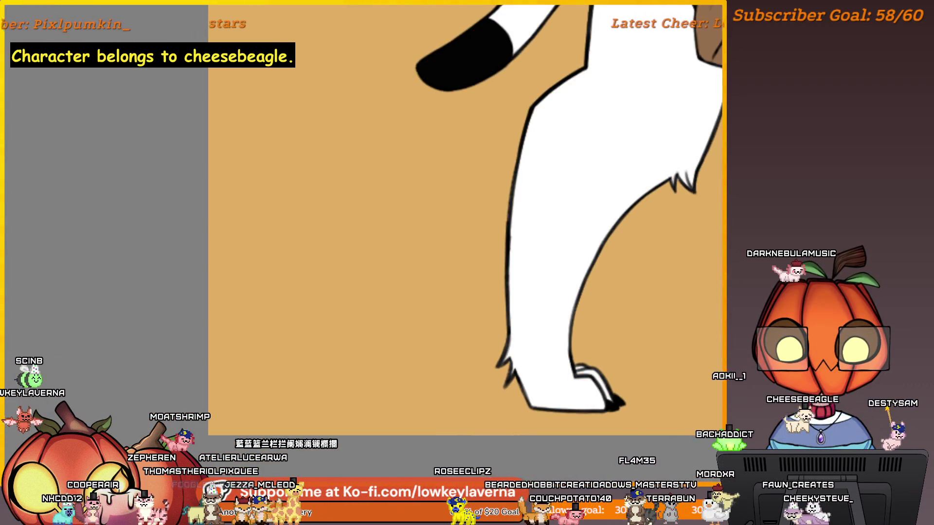
scroll(662, 384, up, 5)
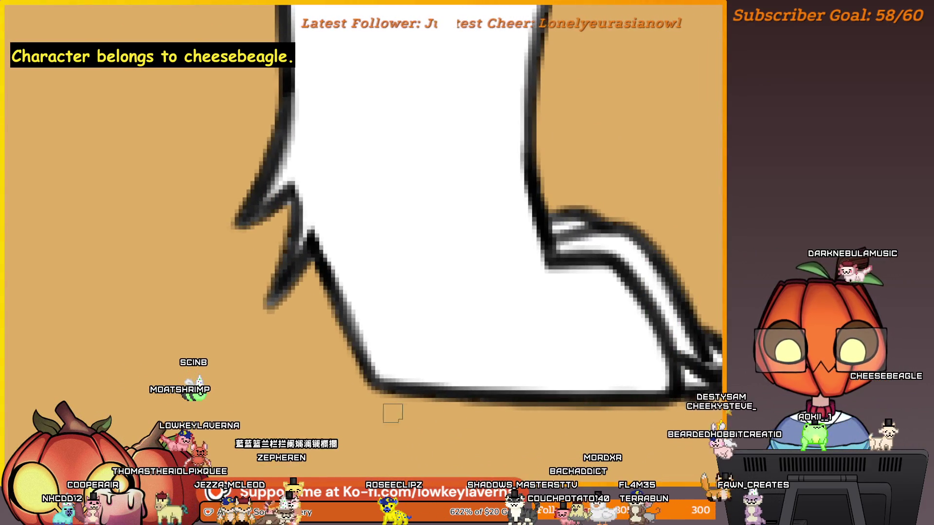
drag(466, 386, 615, 441)
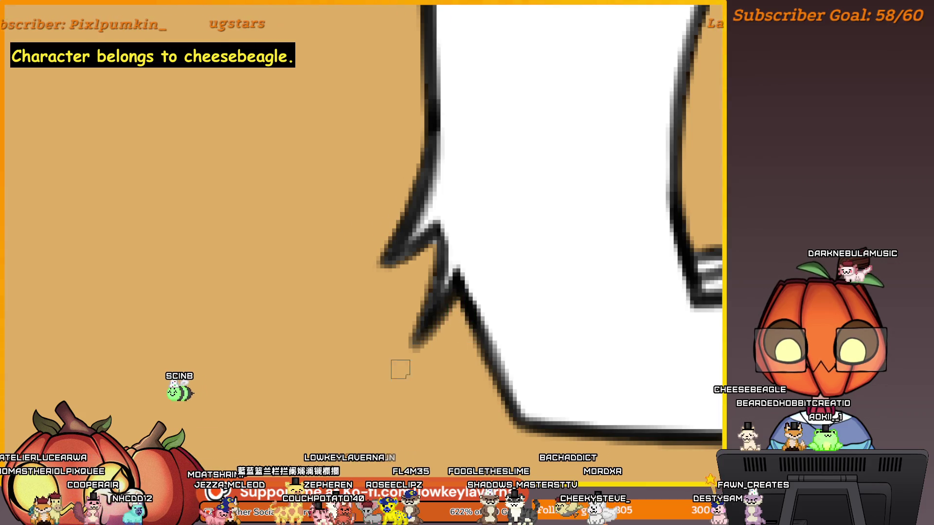
drag(454, 297, 509, 346)
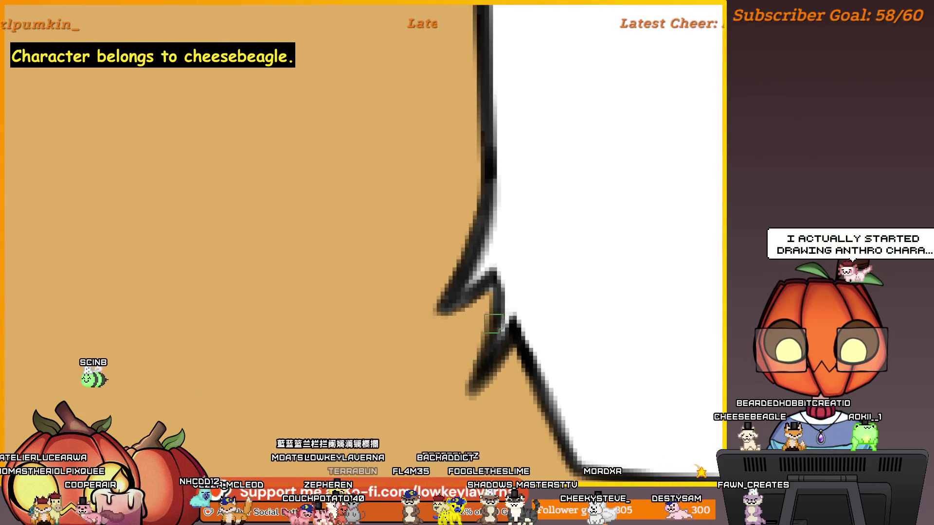
scroll(467, 273, up, 4)
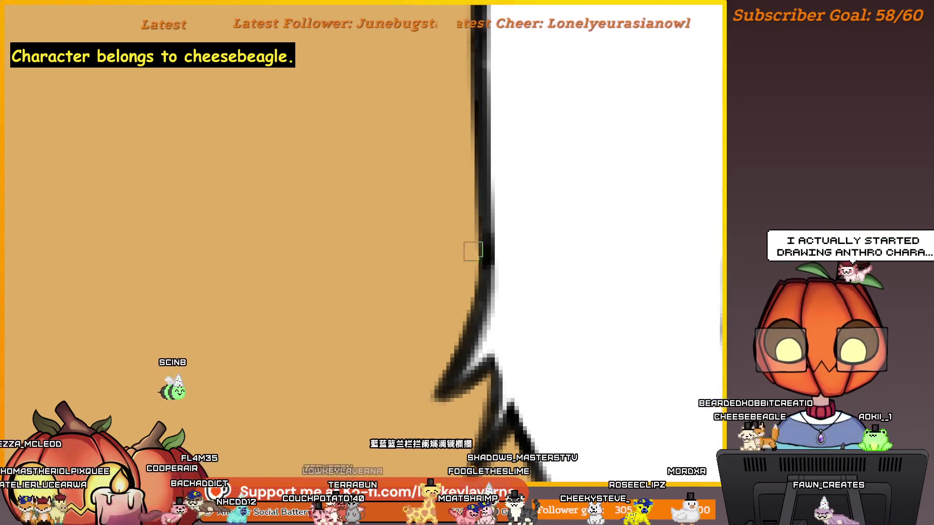
scroll(470, 251, down, 5)
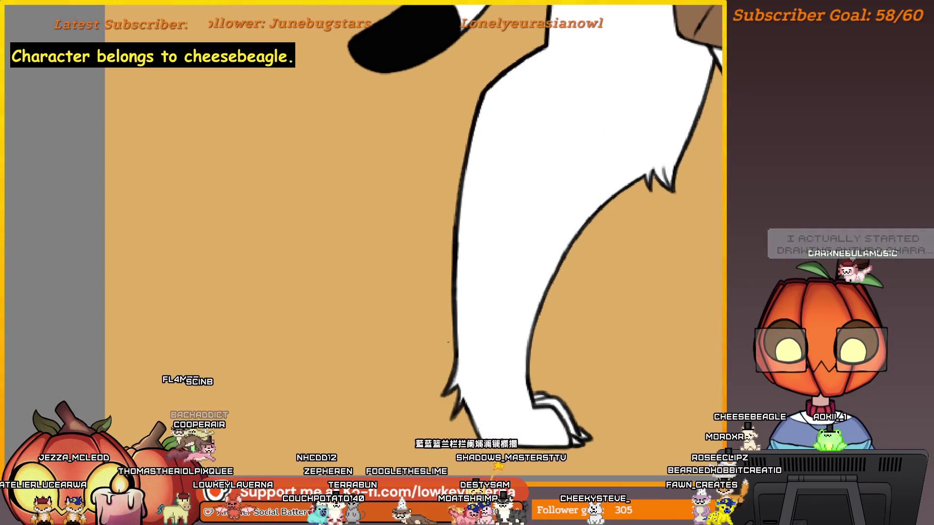
drag(652, 379, 480, 322)
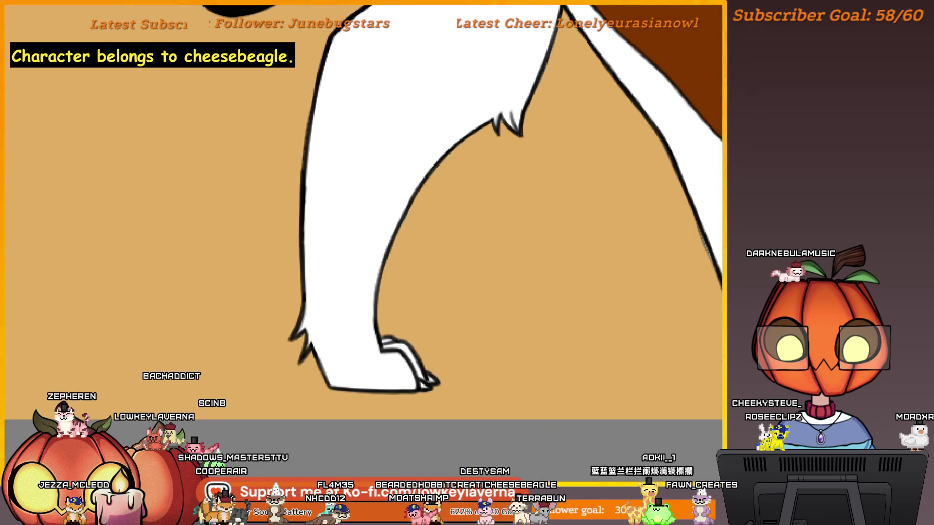
scroll(581, 316, down, 3)
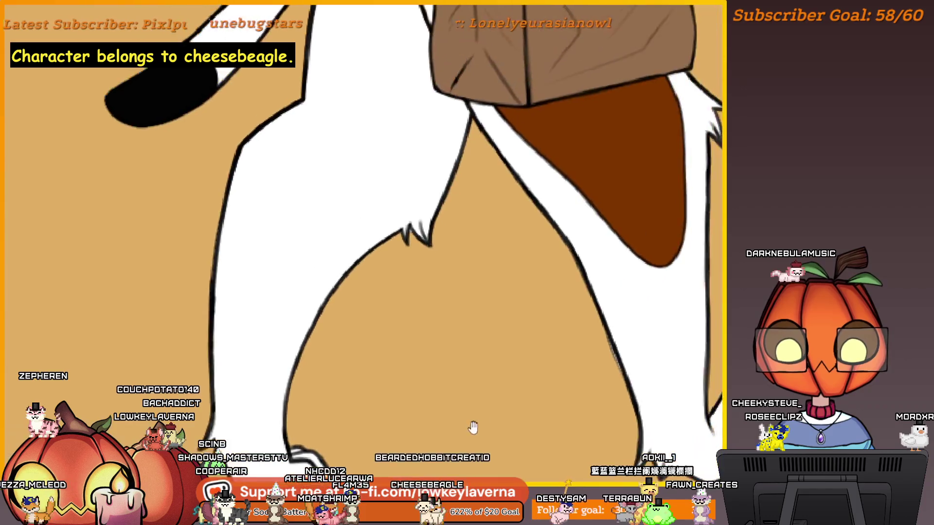
scroll(527, 365, up, 5)
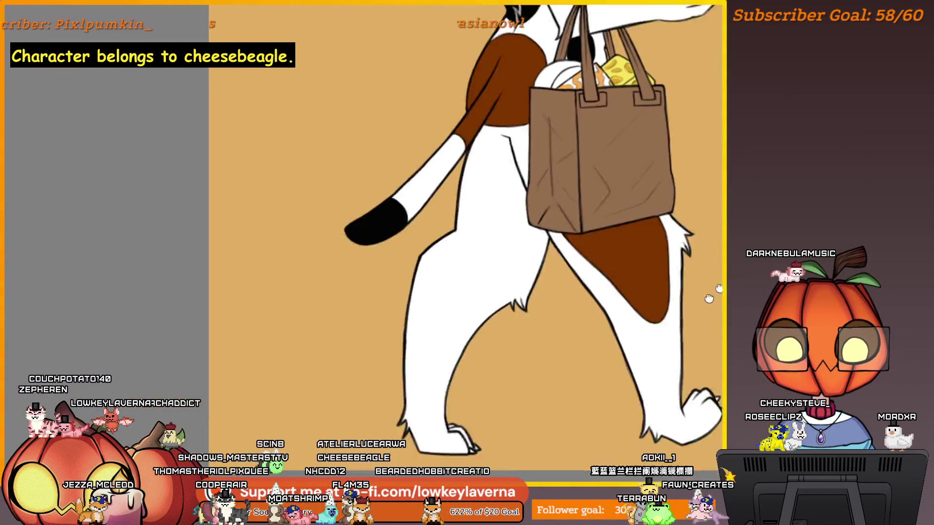
scroll(518, 305, up, 1)
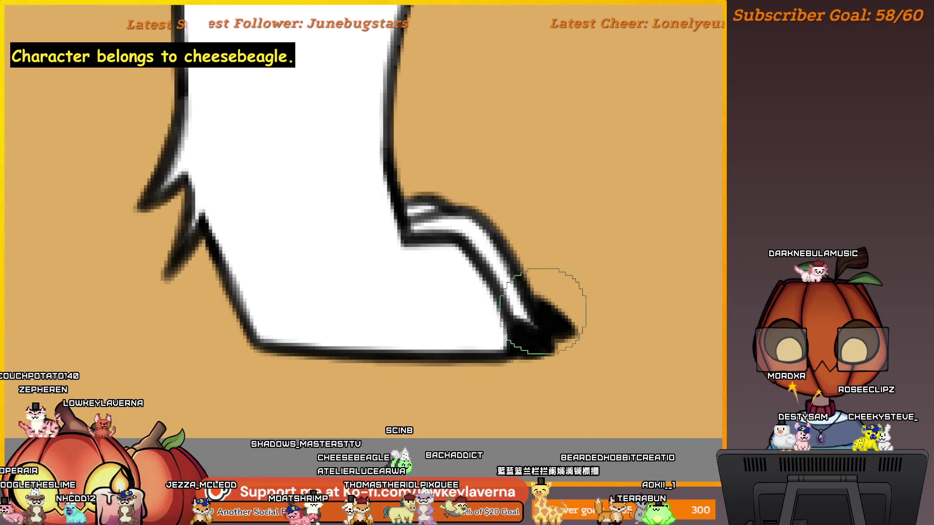
scroll(652, 352, down, 1)
Move the view over to inspect the other leg and paw
drag(660, 375, 517, 423)
drag(647, 377, 501, 421)
drag(639, 404, 538, 411)
mouse_move(686, 432)
mouse_down()
mouse_move(637, 435)
mouse_move(599, 410)
mouse_move(674, 440)
mouse_move(679, 462)
mouse_up()
drag(685, 317, 665, 392)
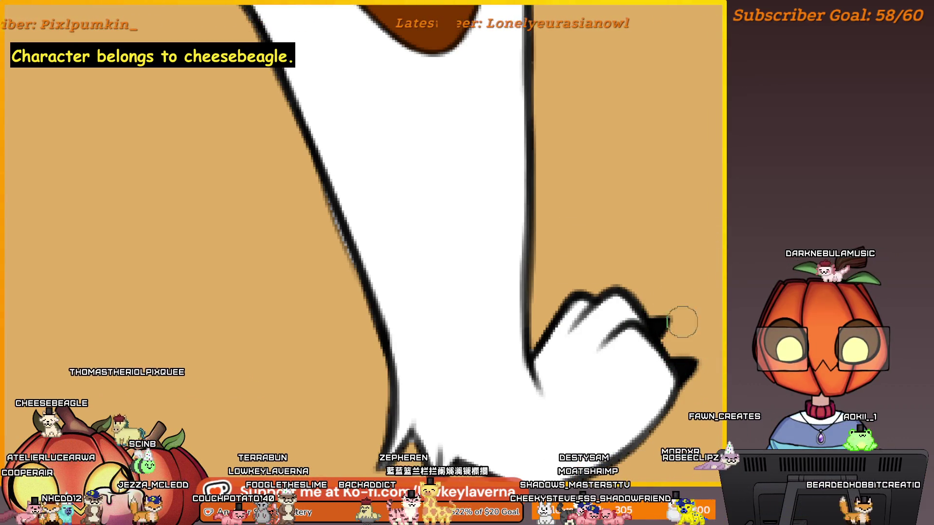
scroll(679, 263, down, 5)
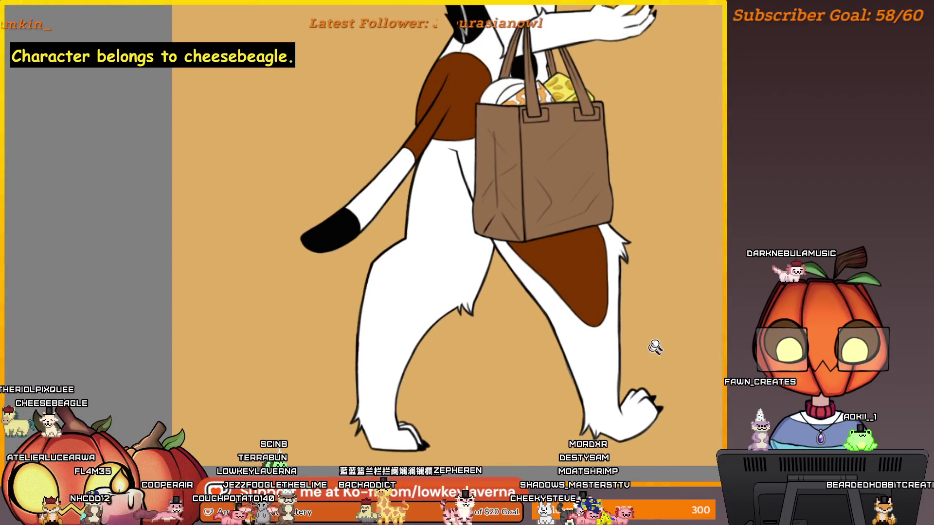
Zoom out to the full beagle canvas and pan until the character reference sheet sits beside it
scroll(655, 346, down, 2)
scroll(678, 331, up, 2)
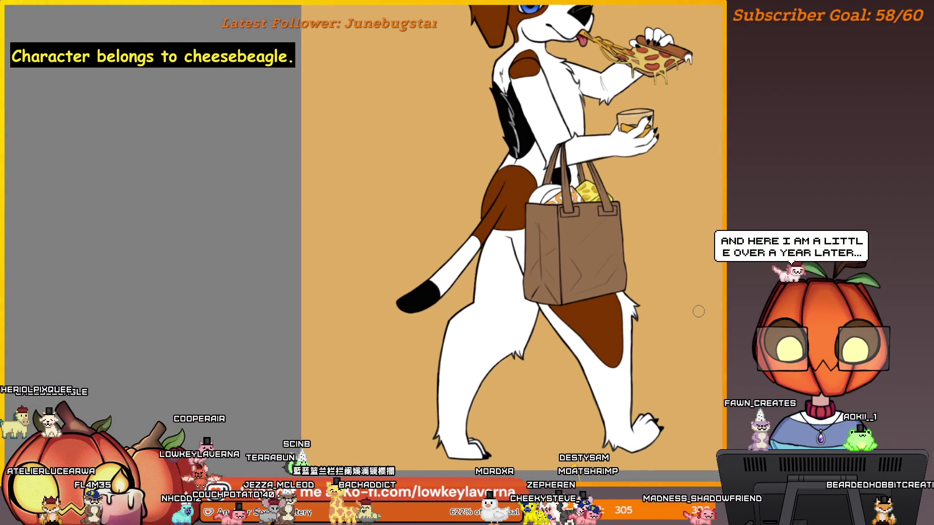
scroll(679, 294, down, 2)
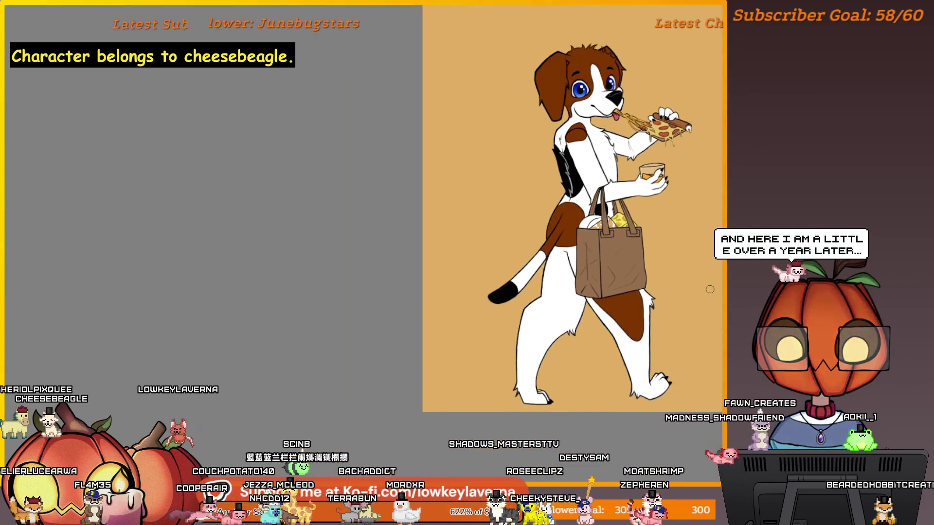
scroll(700, 302, down, 1)
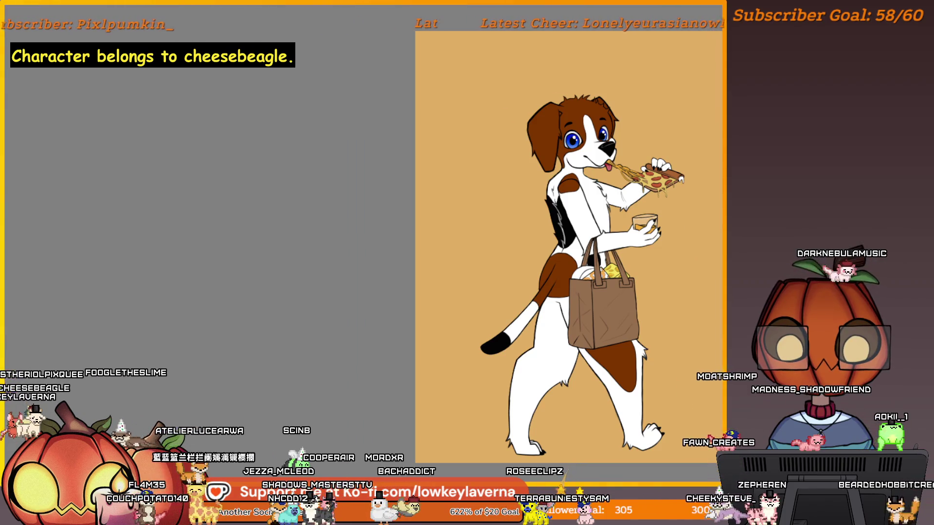
scroll(681, 321, down, 1)
scroll(671, 326, down, 1)
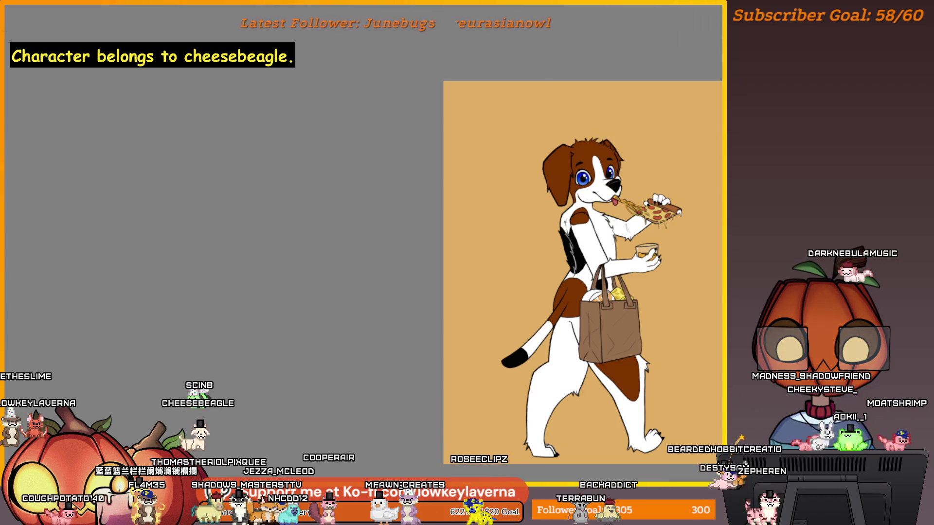
mouse_move(739, 371)
mouse_down()
mouse_move(500, 371)
mouse_move(569, 452)
mouse_move(509, 456)
mouse_move(592, 457)
mouse_up()
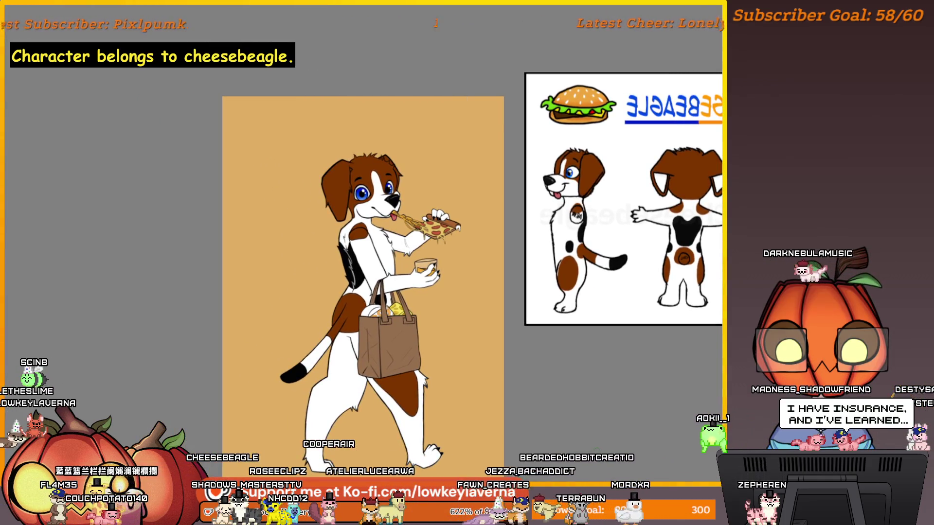
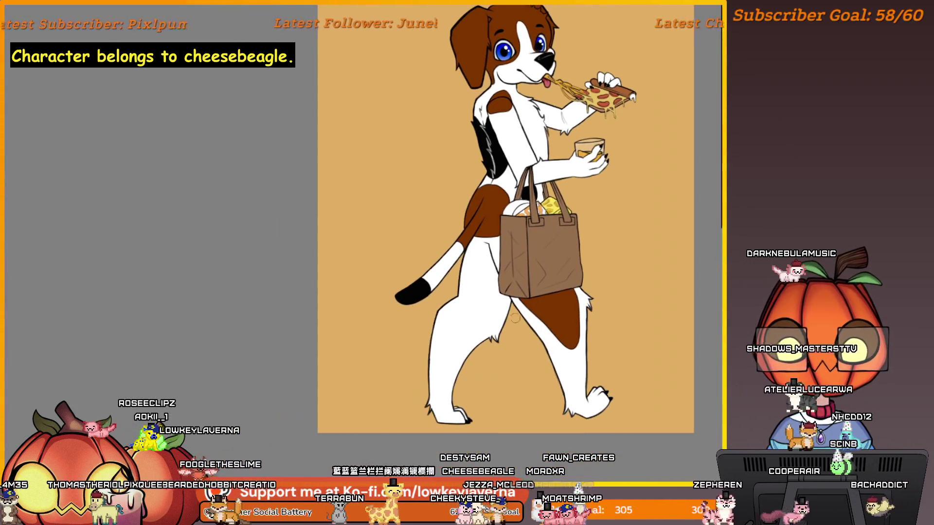
Zoom and pan around the beagle's head to look over the drawing
drag(612, 226, 592, 226)
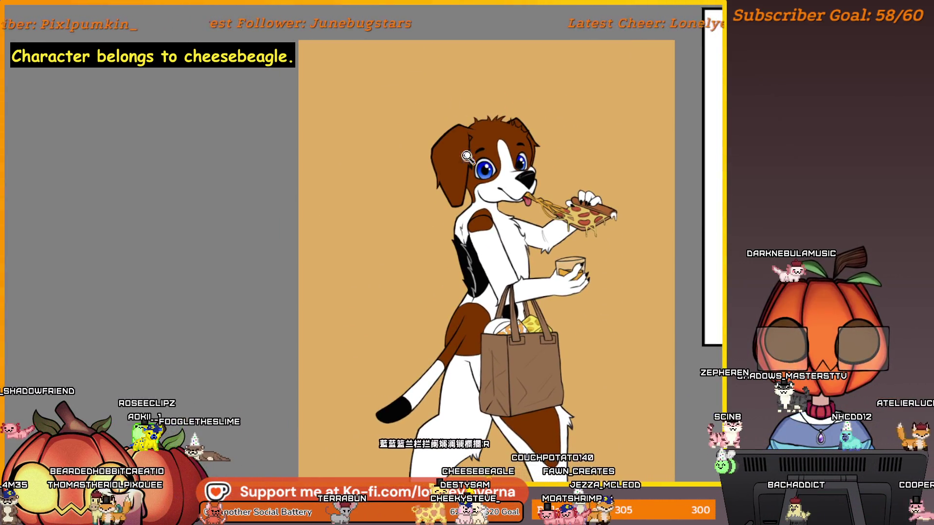
scroll(483, 195, up, 5)
scroll(483, 195, up, 3)
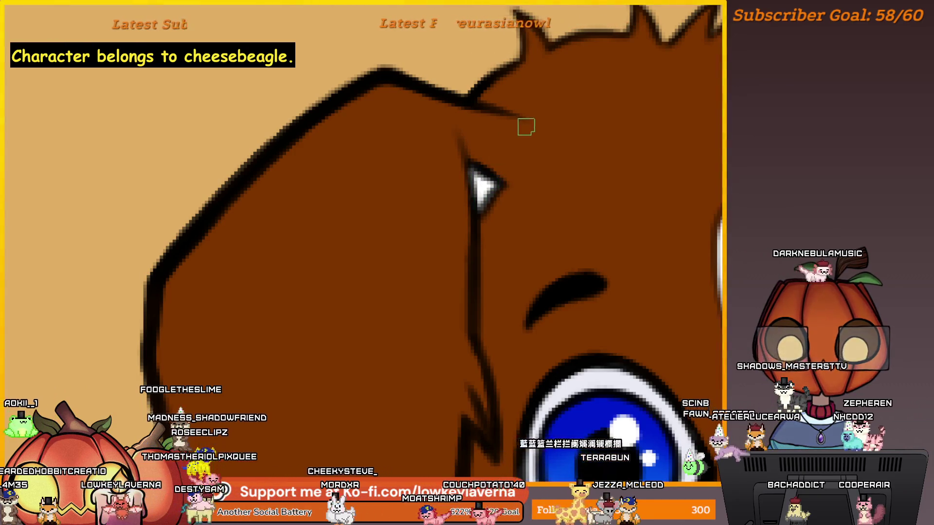
scroll(525, 125, down, 8)
scroll(602, 155, down, 5)
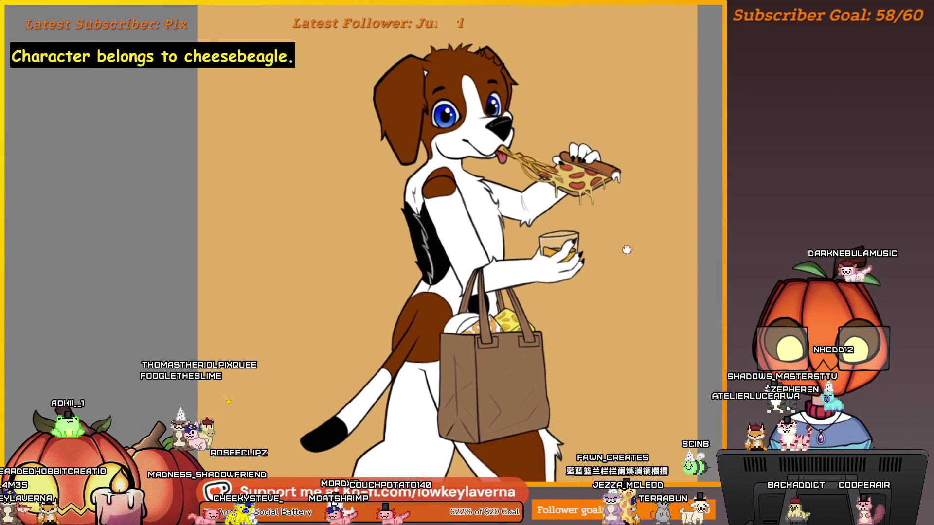
drag(608, 278, 586, 276)
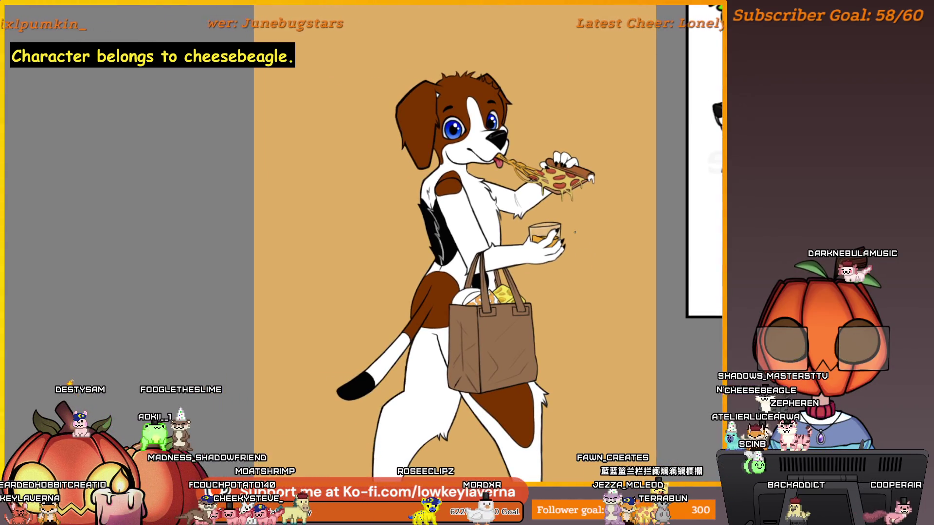
scroll(594, 261, down, 3)
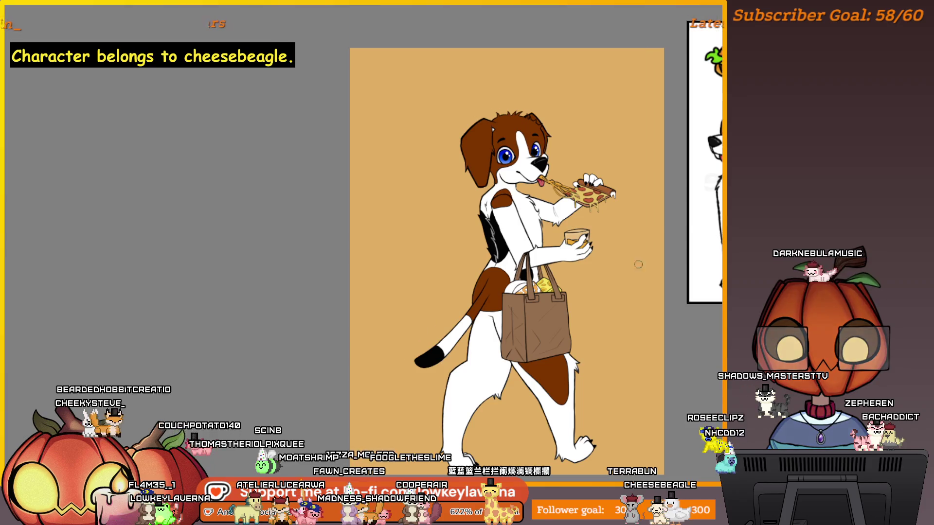
Bring the character reference sheet into view, then mark the bag's white item with a red stroke
scroll(638, 264, up, 2)
drag(619, 309, 664, 286)
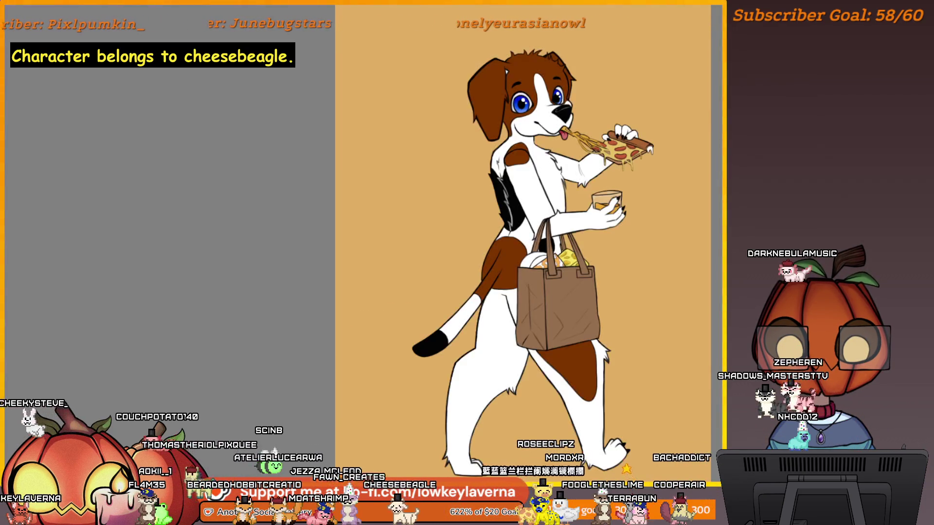
scroll(711, 261, down, 3)
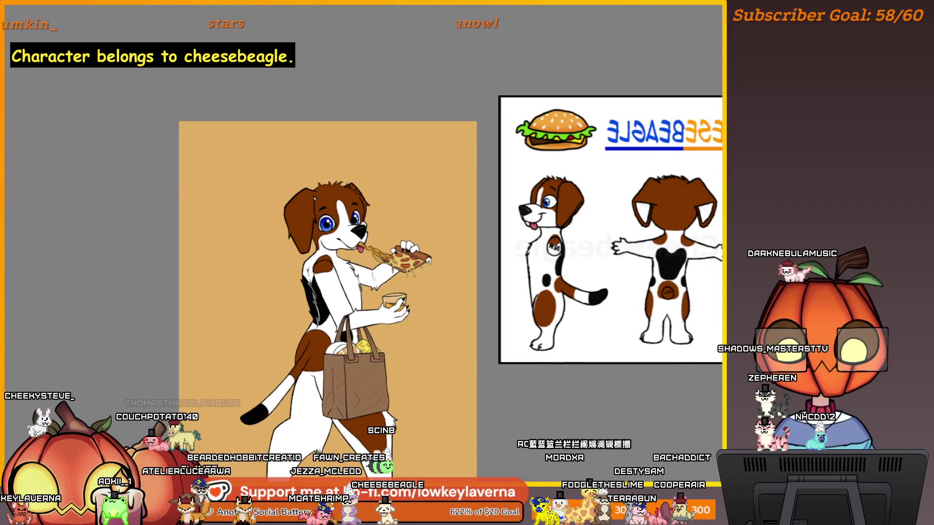
mouse_move(587, 390)
mouse_down()
mouse_move(520, 370)
mouse_move(511, 340)
mouse_move(579, 319)
mouse_move(644, 319)
mouse_up()
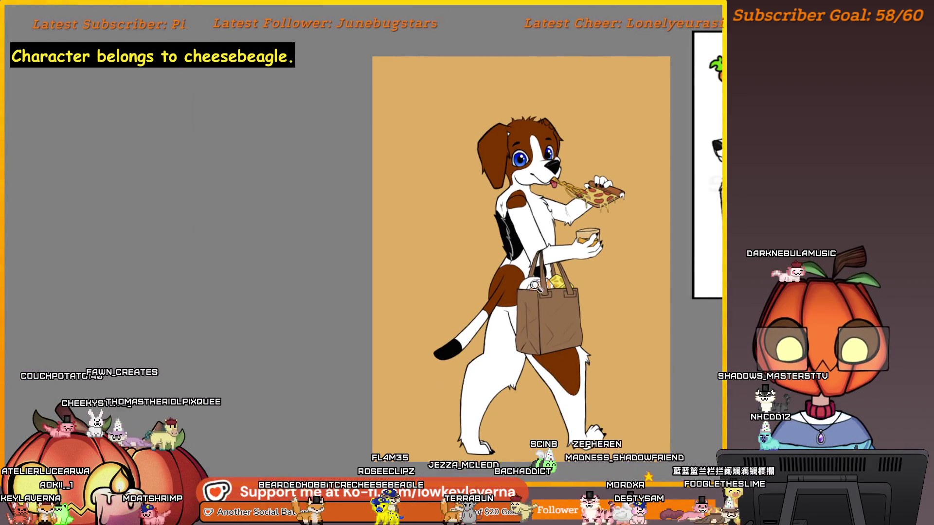
scroll(535, 286, up, 6)
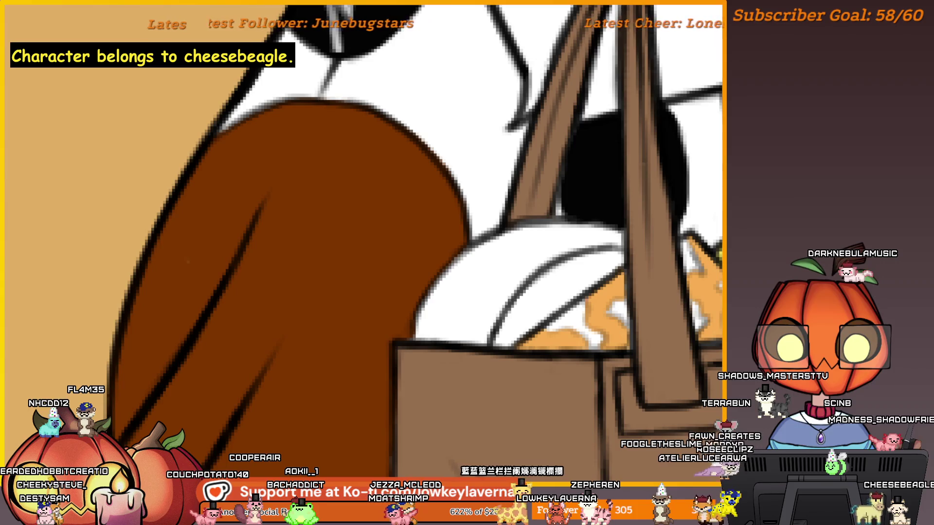
mouse_move(535, 252)
mouse_down()
mouse_move(486, 301)
mouse_move(521, 271)
mouse_up()
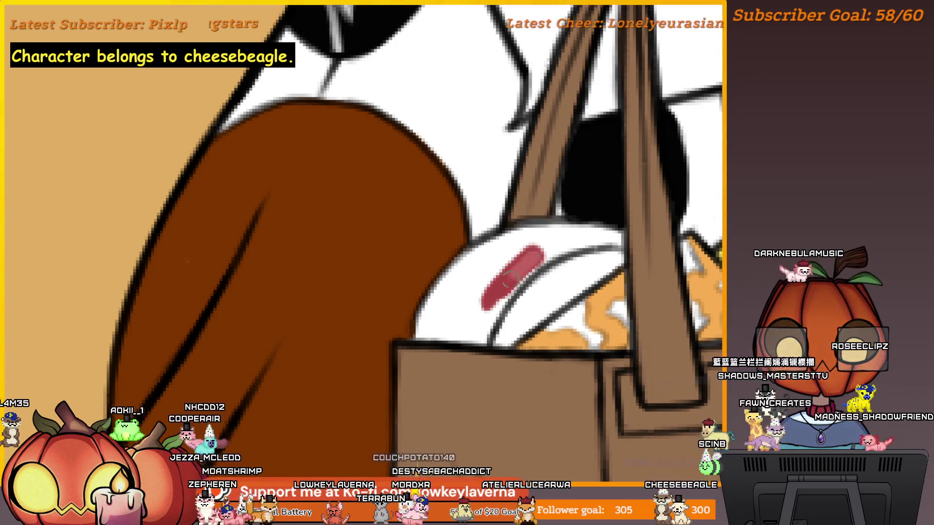
Paint red along the white item's upper edge and down toward its lower left
drag(538, 253, 452, 304)
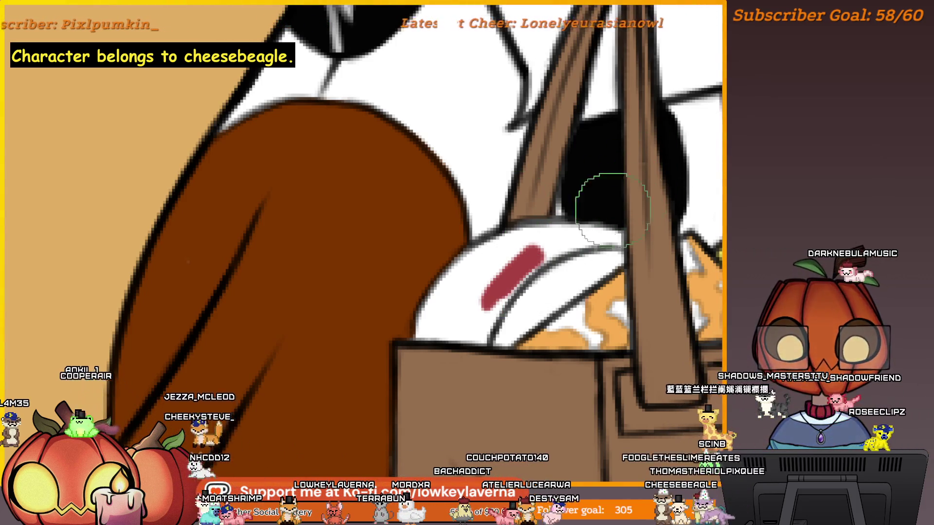
scroll(525, 269, up, 3)
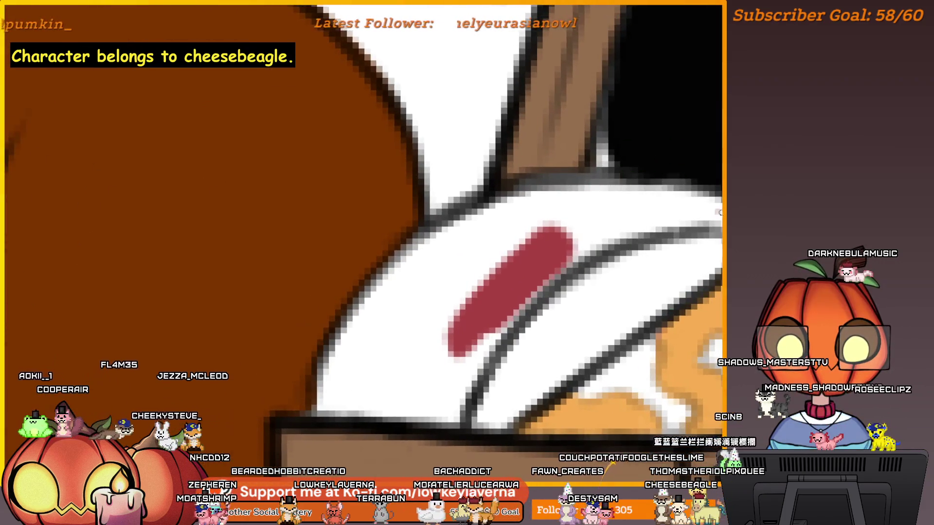
drag(711, 195, 632, 187)
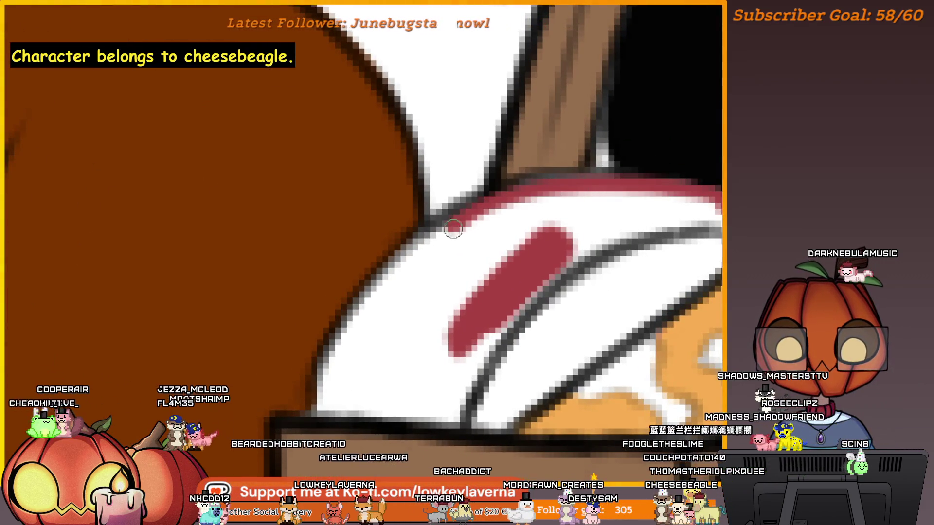
drag(453, 229, 388, 286)
drag(351, 331, 450, 225)
mouse_move(394, 270)
mouse_down()
mouse_move(326, 357)
mouse_move(309, 414)
mouse_up()
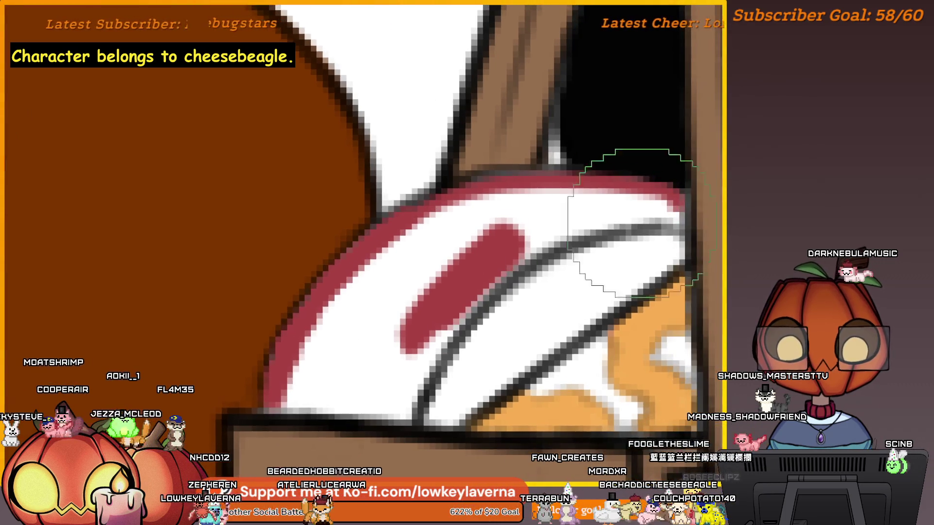
Cover the white highlight stripe, the area beside the outline and the check-shaped highlight with red
drag(629, 222, 518, 254)
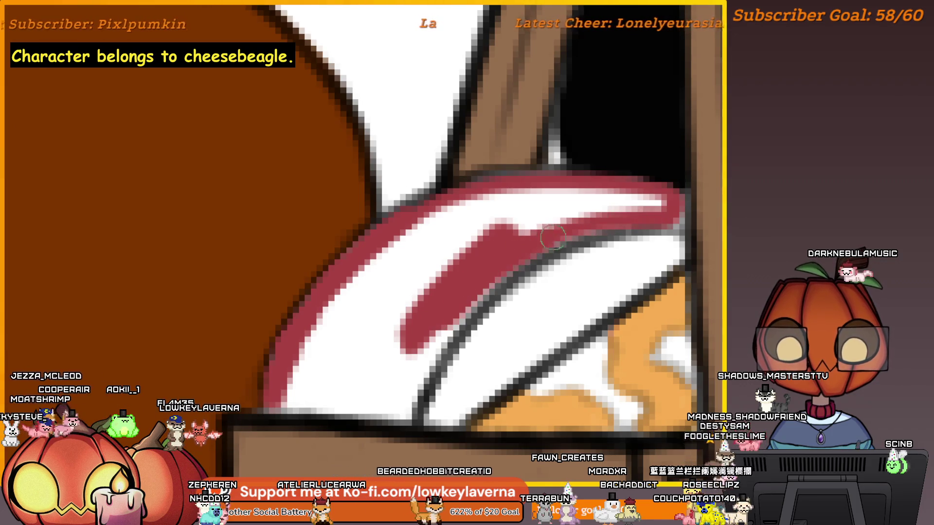
drag(656, 205, 477, 205)
mouse_move(302, 352)
mouse_down()
mouse_move(517, 236)
mouse_move(410, 271)
mouse_move(528, 256)
mouse_up()
drag(615, 255, 664, 241)
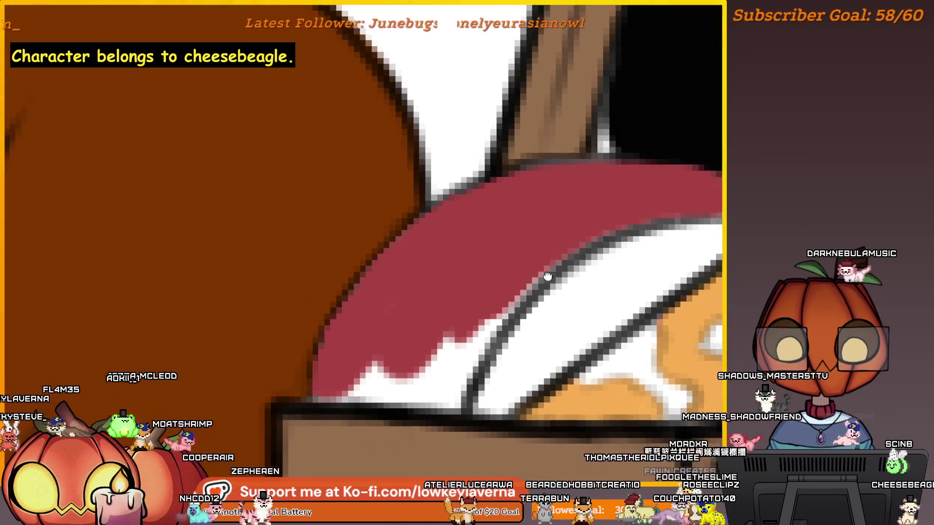
mouse_move(569, 246)
mouse_down()
mouse_move(501, 308)
mouse_move(456, 390)
mouse_move(348, 396)
mouse_up()
mouse_move(356, 356)
mouse_down()
mouse_move(427, 328)
mouse_move(467, 351)
mouse_up()
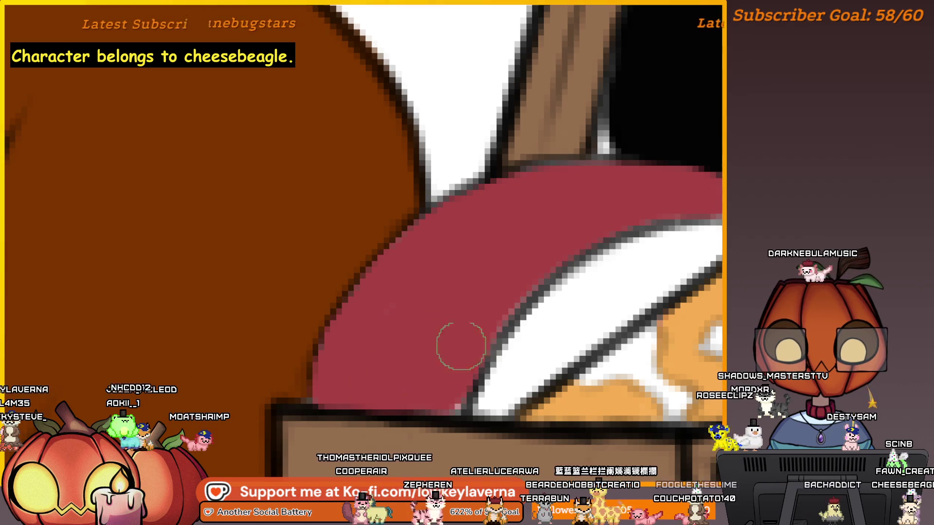
Pan to the stripe's right end, redden its remaining highlights and darken its upper edge
drag(632, 263, 519, 265)
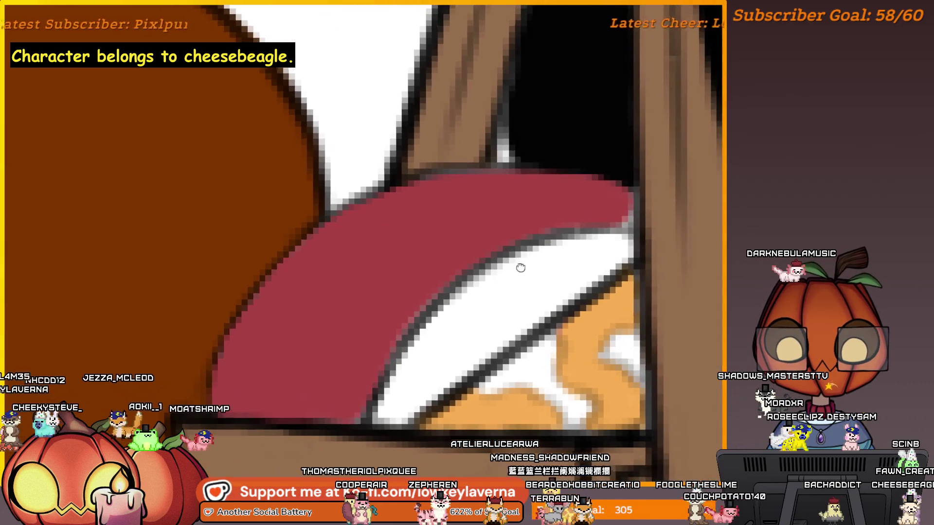
drag(575, 209, 569, 249)
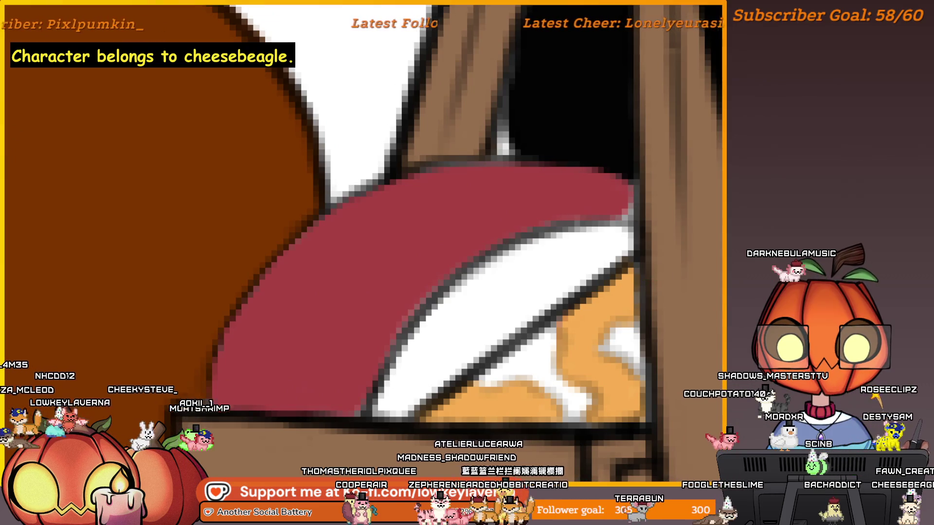
mouse_move(584, 256)
mouse_down()
mouse_move(506, 291)
mouse_move(580, 253)
mouse_move(626, 252)
mouse_up()
mouse_move(676, 214)
mouse_down()
mouse_move(647, 229)
mouse_move(579, 235)
mouse_move(475, 314)
mouse_move(433, 384)
mouse_move(560, 304)
mouse_move(676, 165)
mouse_up()
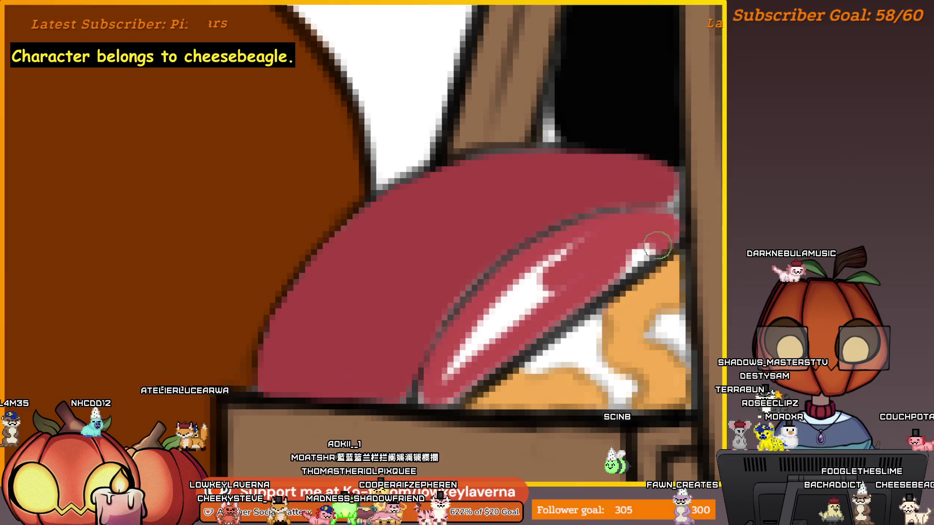
mouse_move(446, 398)
mouse_down()
mouse_move(506, 311)
mouse_move(599, 250)
mouse_up()
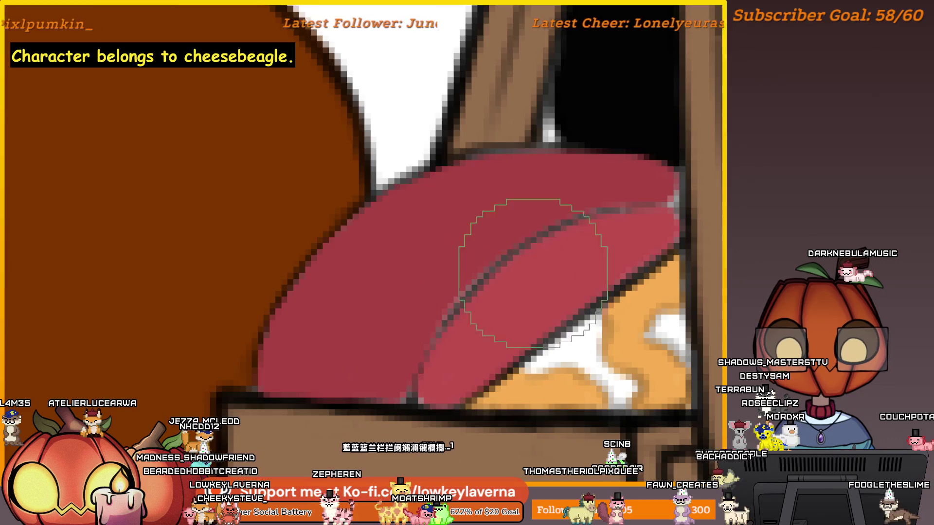
scroll(656, 254, down, 3)
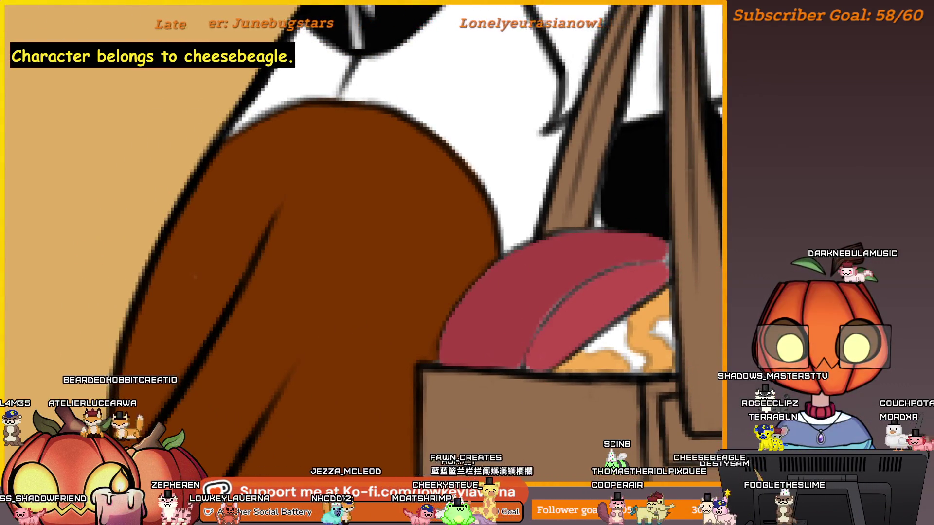
scroll(683, 241, up, 5)
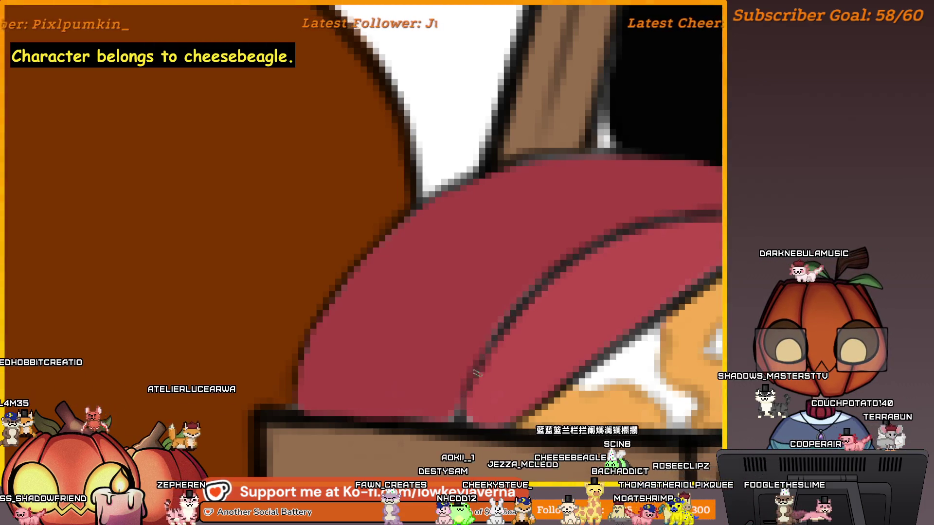
scroll(718, 211, up, 1)
scroll(717, 212, up, 1)
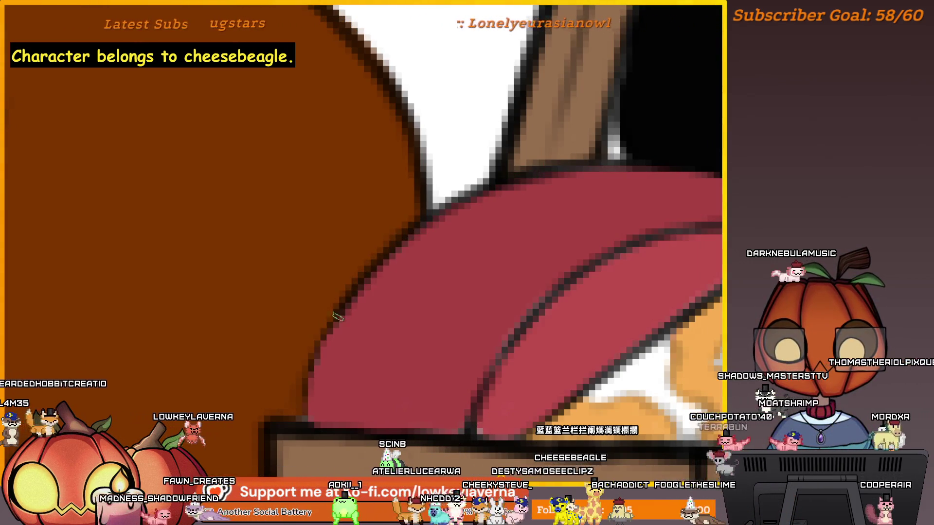
key(z)
scroll(460, 270, down, 3)
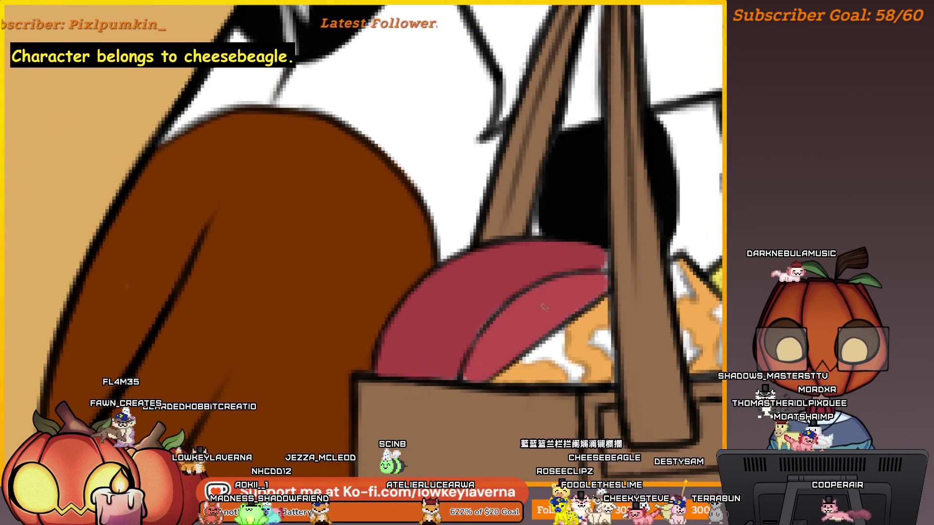
scroll(538, 313, up, 2)
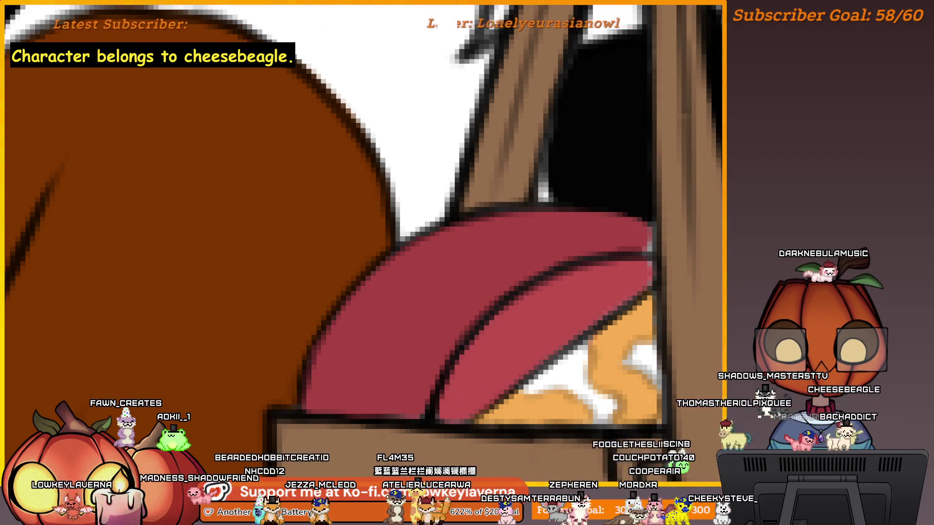
scroll(593, 296, up, 1)
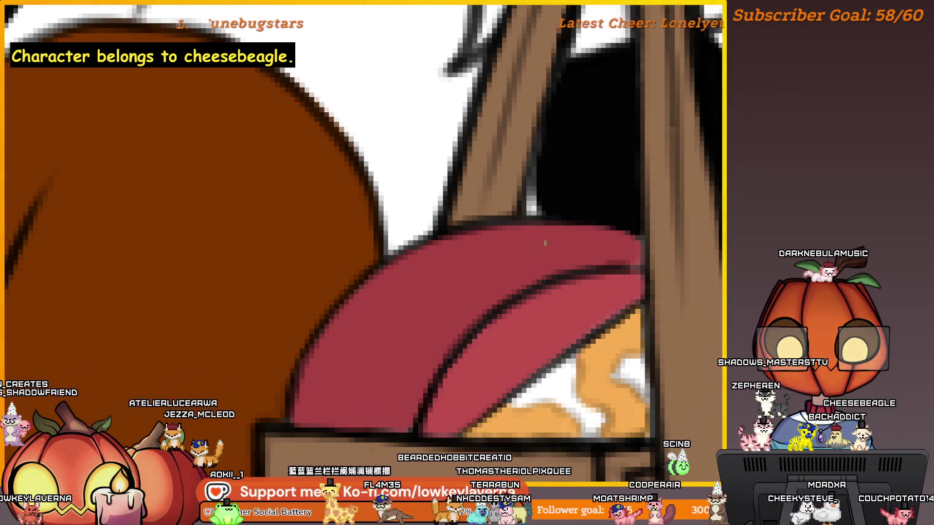
drag(641, 267, 643, 238)
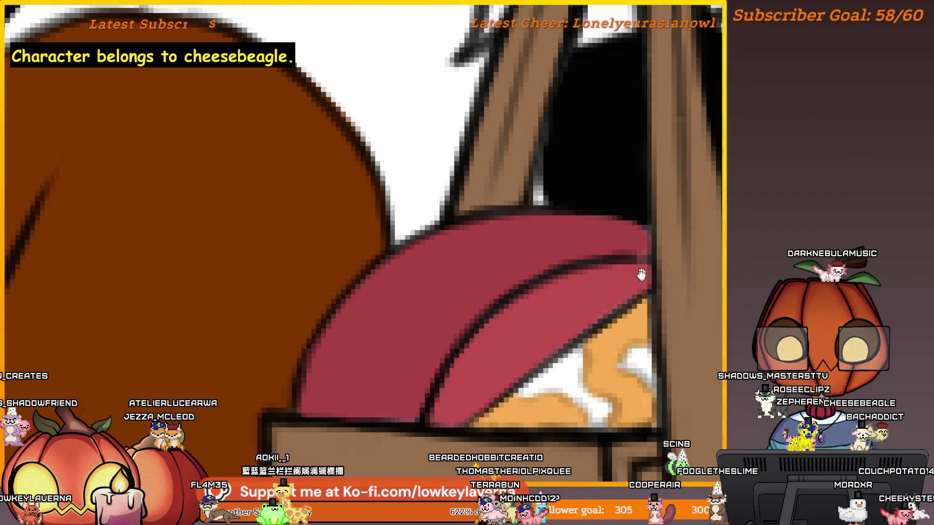
drag(641, 274, 641, 264)
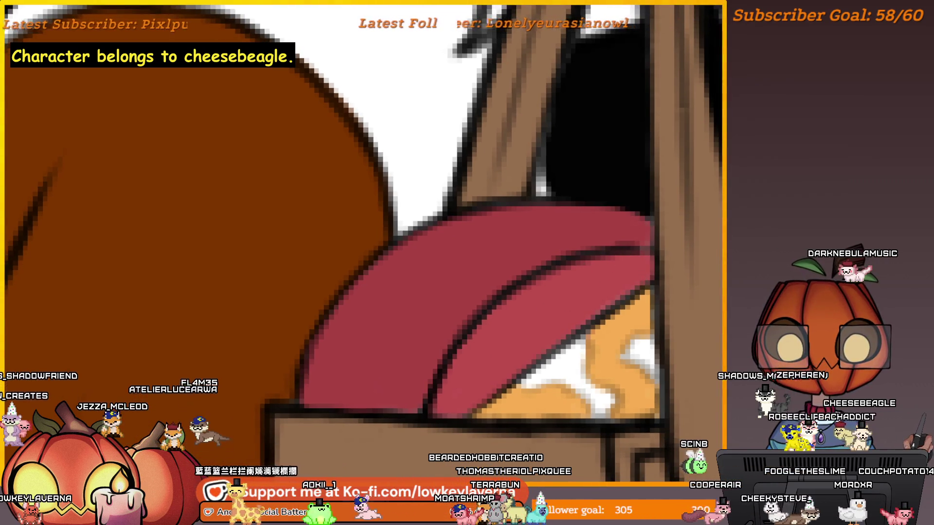
drag(589, 253, 616, 279)
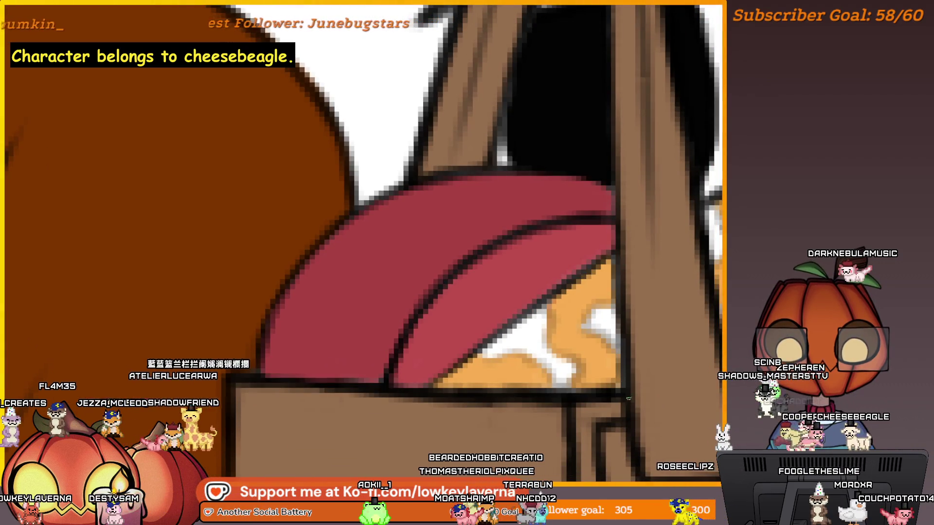
scroll(606, 253, down, 3)
scroll(605, 252, up, 2)
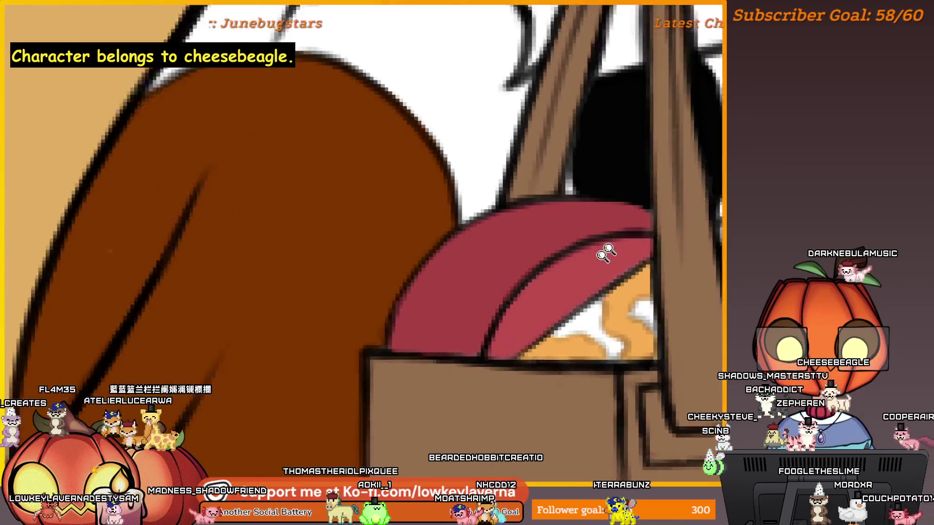
scroll(606, 253, up, 1)
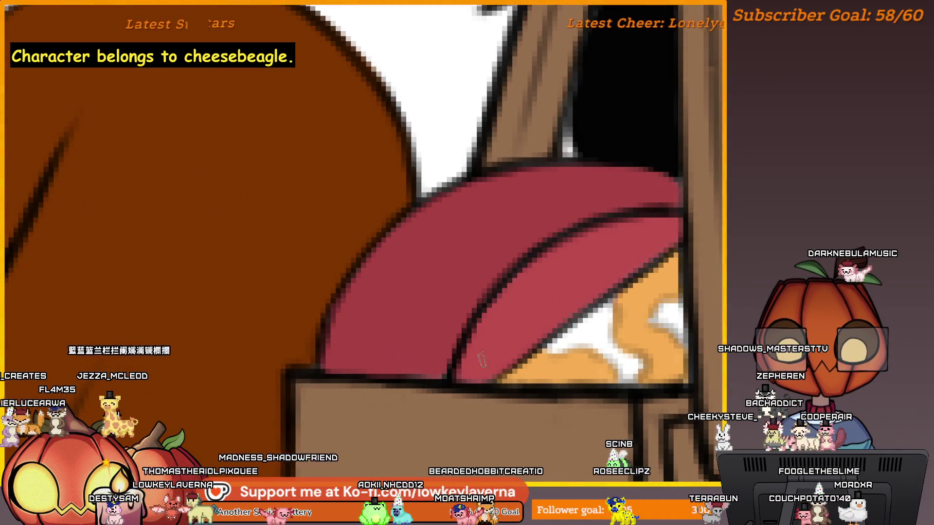
drag(482, 360, 452, 358)
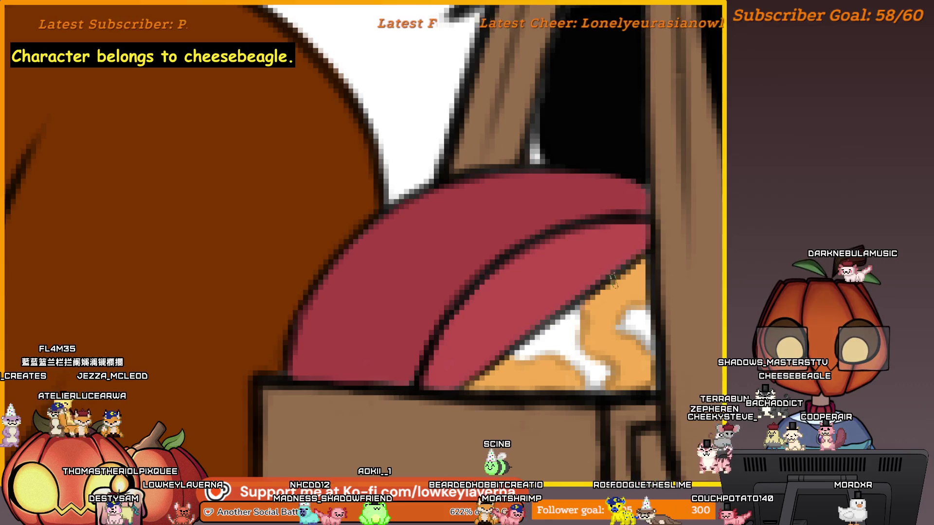
scroll(677, 267, down, 5)
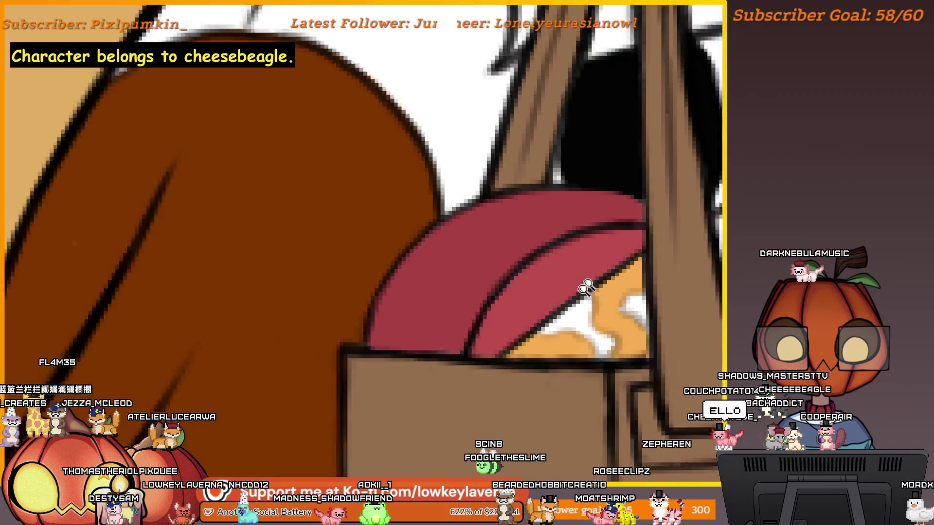
scroll(677, 267, down, 3)
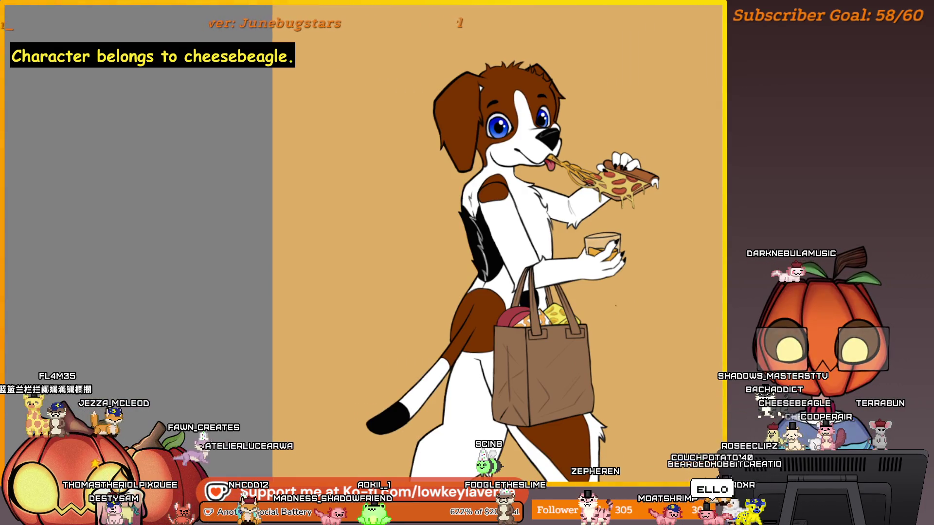
Try a soft highlight on the beagle's forehead twice, undoing both attempts
scroll(658, 290, down, 3)
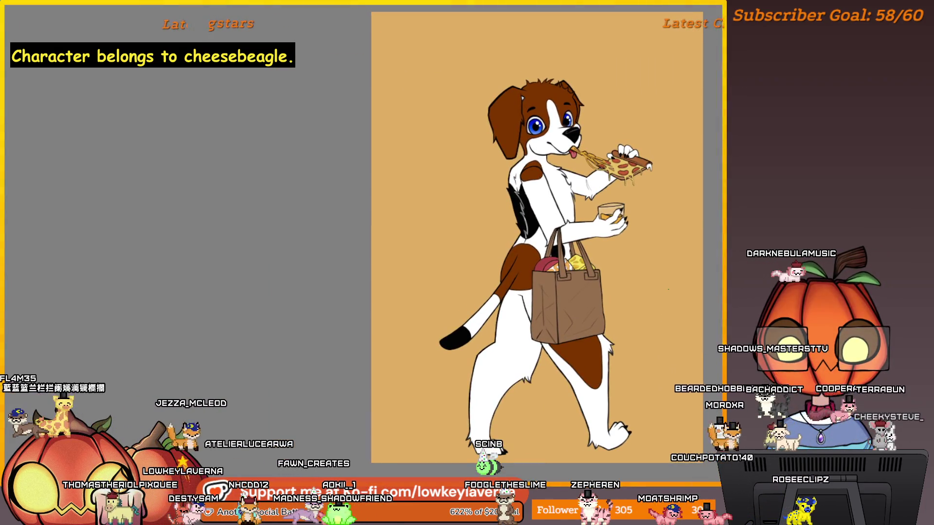
scroll(652, 309, up, 2)
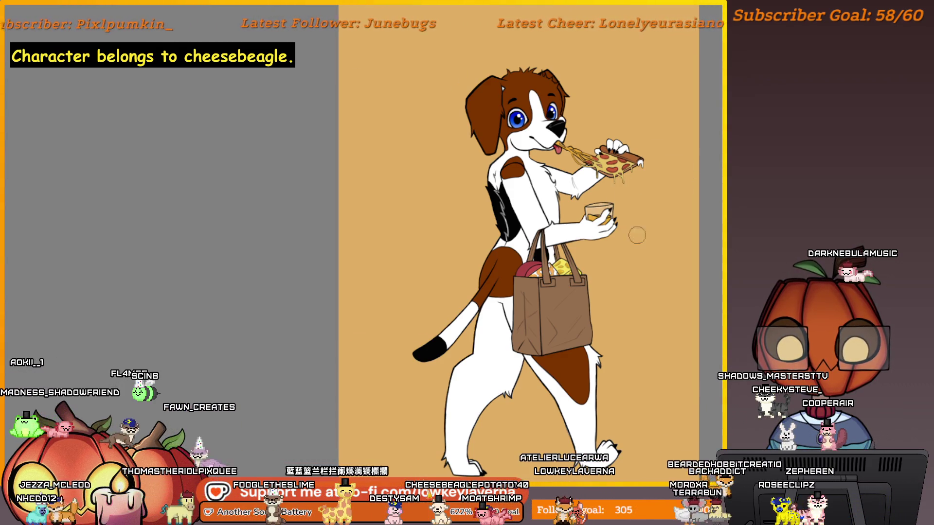
drag(625, 185, 649, 198)
drag(562, 87, 581, 129)
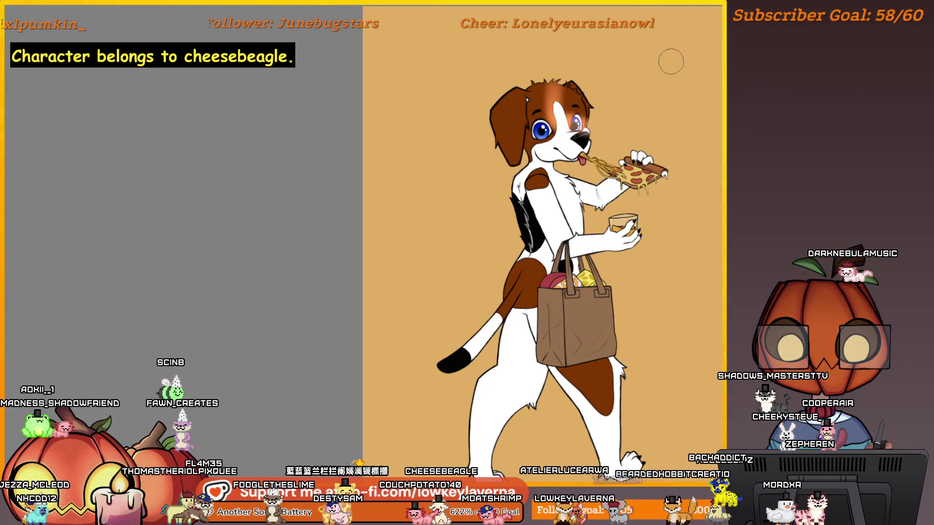
key(ctrl+z)
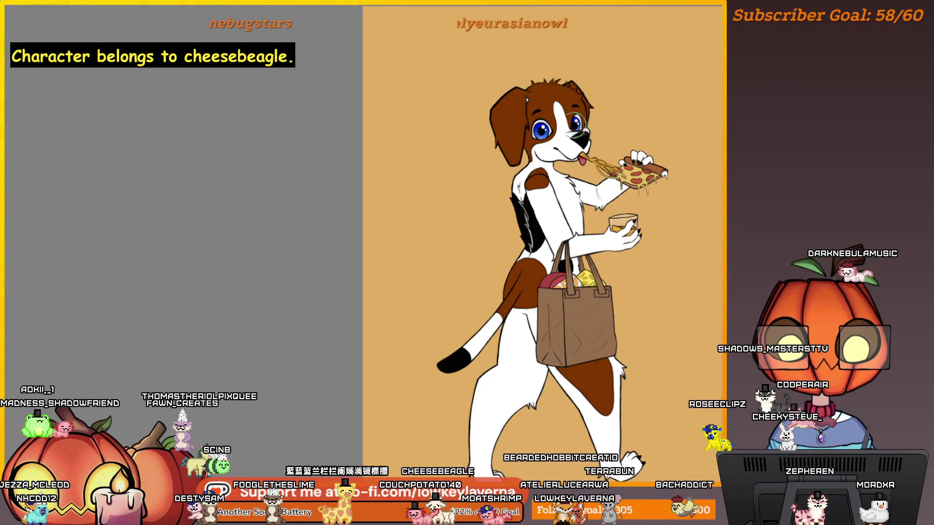
drag(555, 86, 576, 130)
key(ctrl+z)
Add a soft reddish stroke on the hip, then try faint lower-right shading and undo it
scroll(584, 170, down, 1)
drag(516, 292, 544, 243)
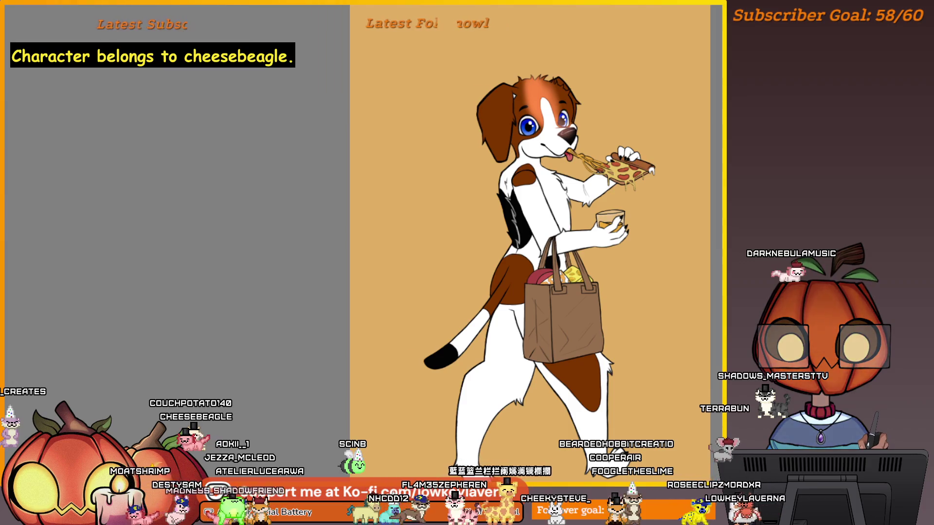
drag(660, 344, 650, 334)
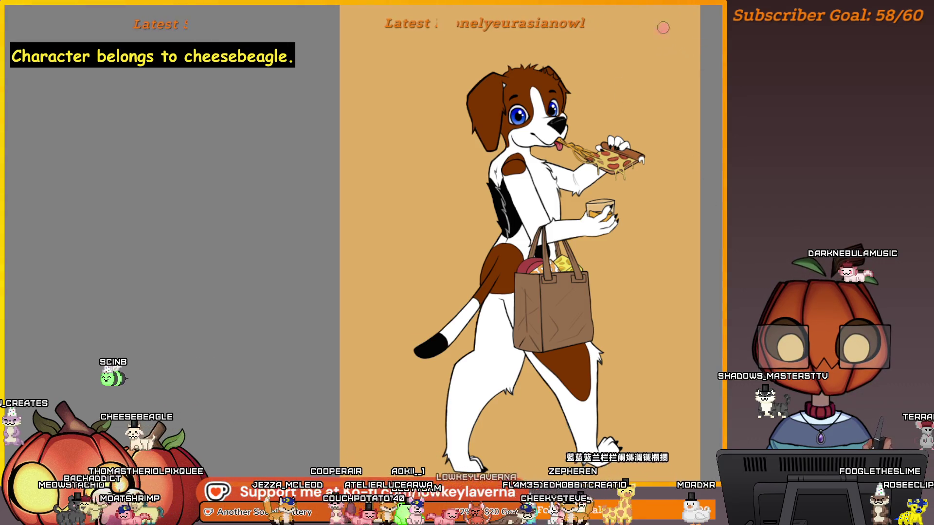
drag(676, 329, 661, 290)
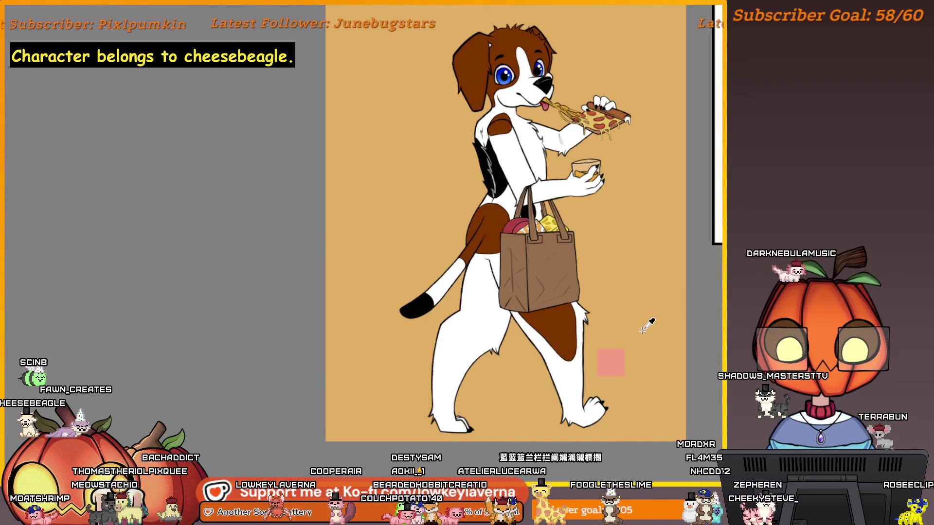
scroll(608, 363, down, 1)
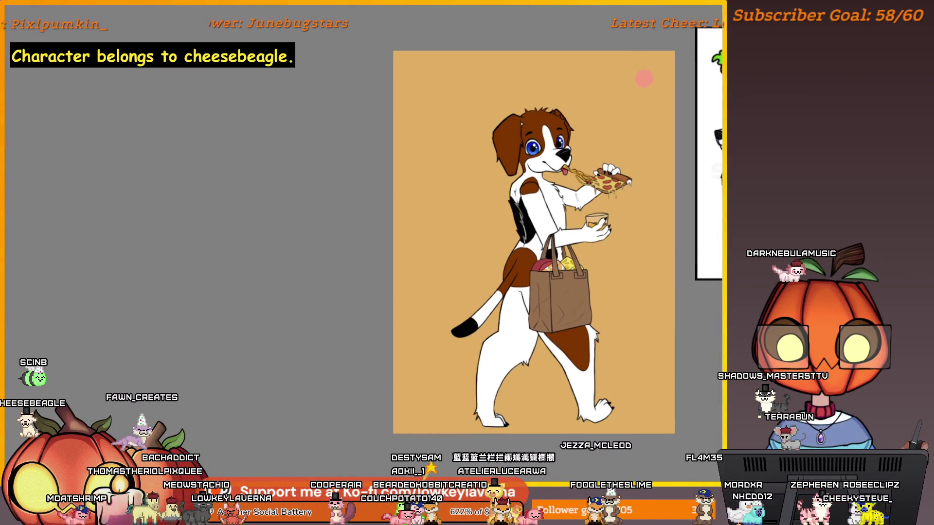
drag(614, 304, 673, 266)
drag(608, 320, 673, 280)
key(ctrl+z)
key(ctrl+z)
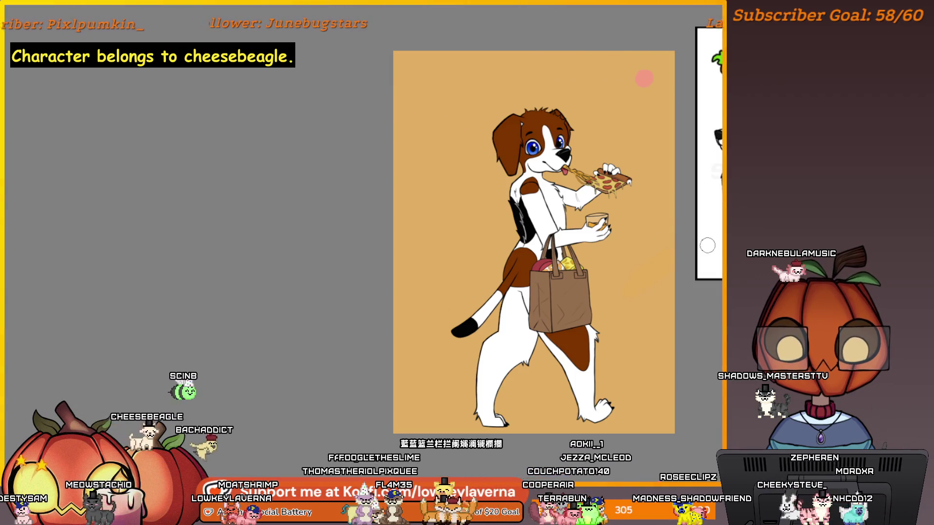
scroll(645, 327, up, 5)
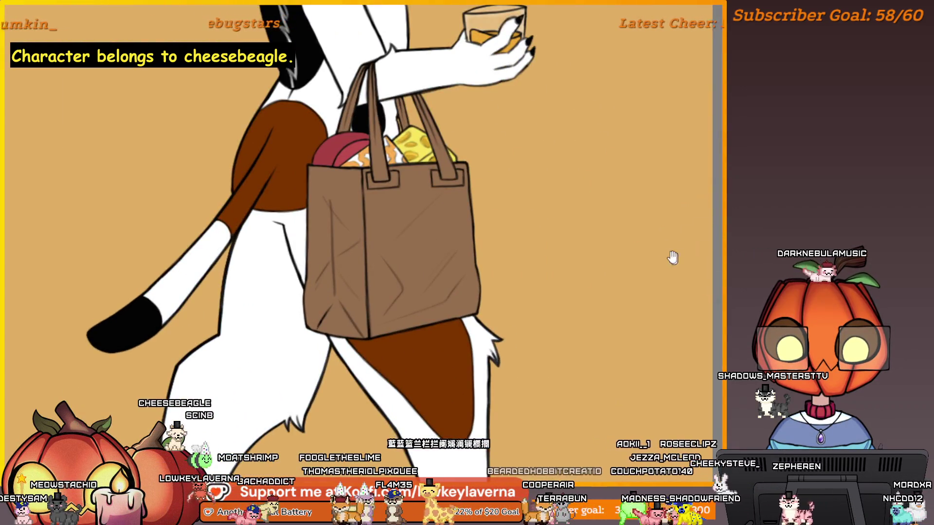
Recentre the drawing and repaint the fur on top of the beagle's head with orange
drag(673, 257, 666, 338)
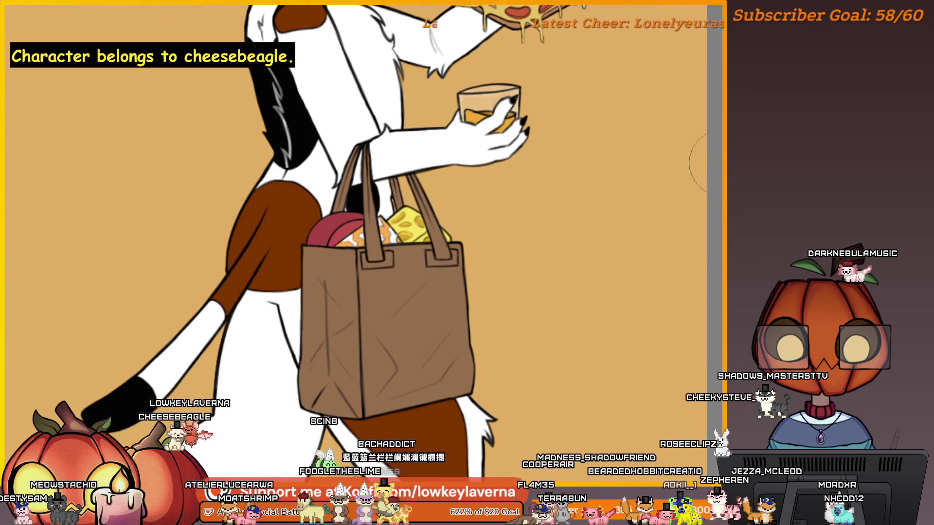
scroll(695, 268, down, 3)
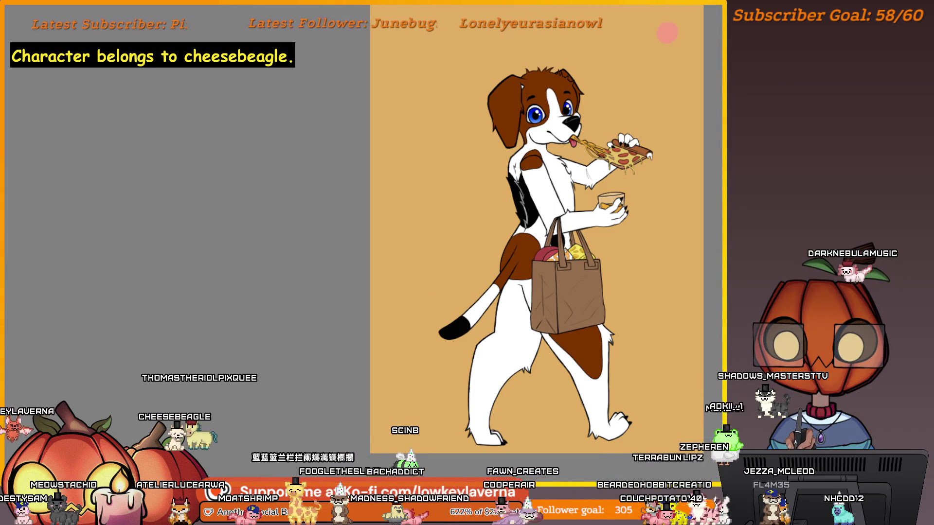
mouse_move(684, 118)
mouse_down()
mouse_move(651, 150)
mouse_move(660, 143)
mouse_move(654, 138)
mouse_up()
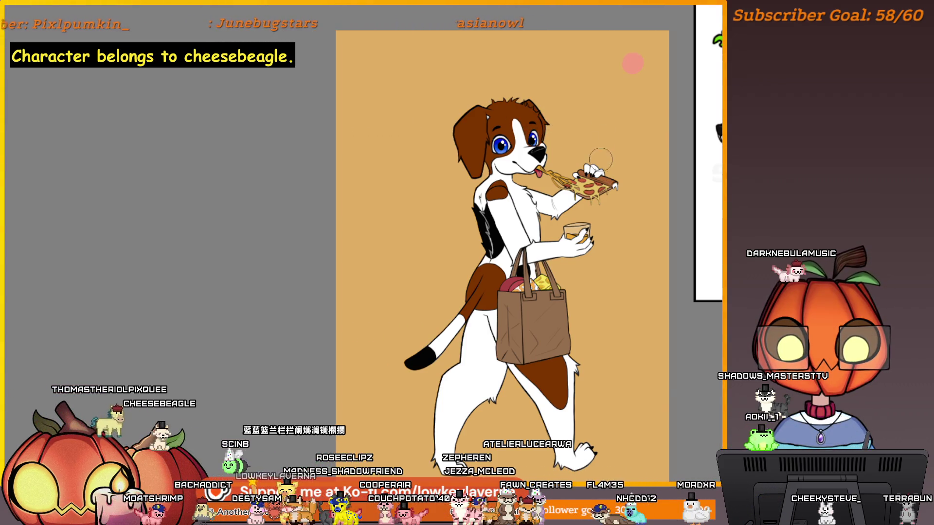
scroll(486, 97, down, 2)
drag(505, 116, 525, 126)
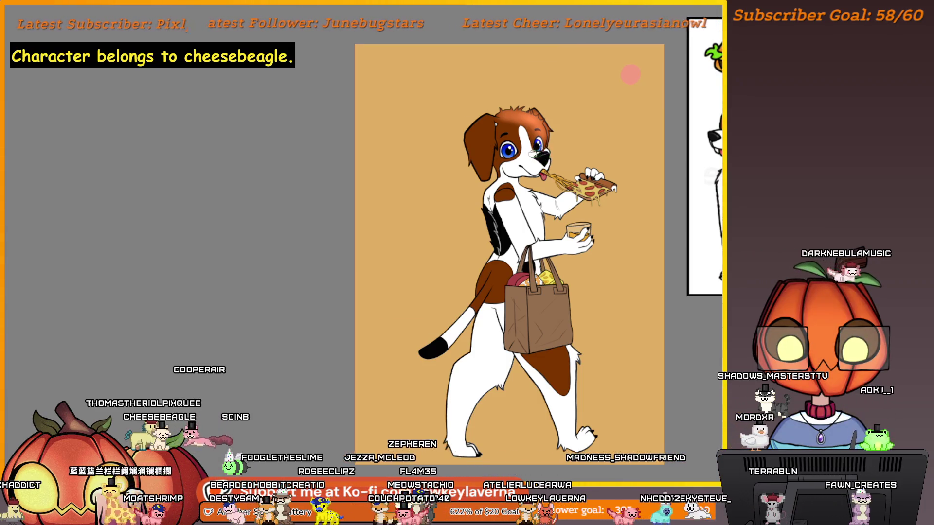
Zoom out and mirror the canvas view horizontally to check the drawing
scroll(535, 141, up, 4)
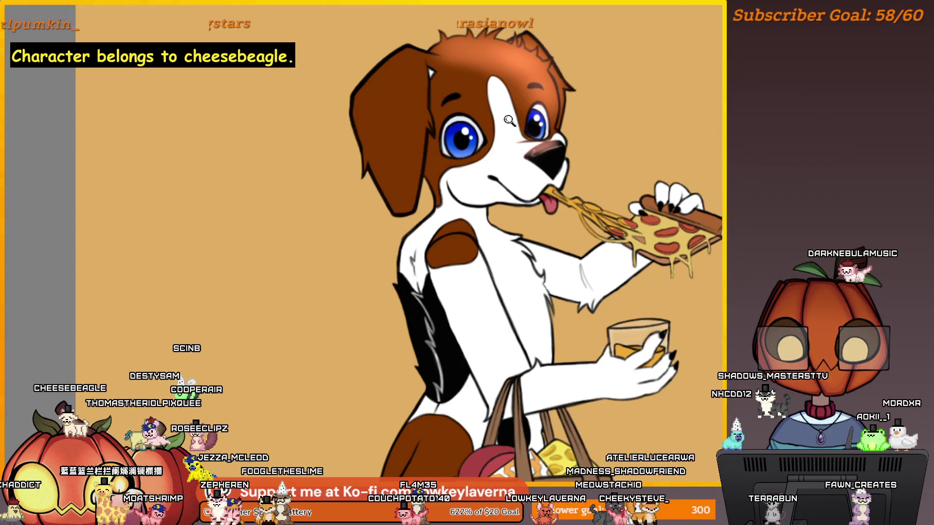
scroll(557, 142, down, 3)
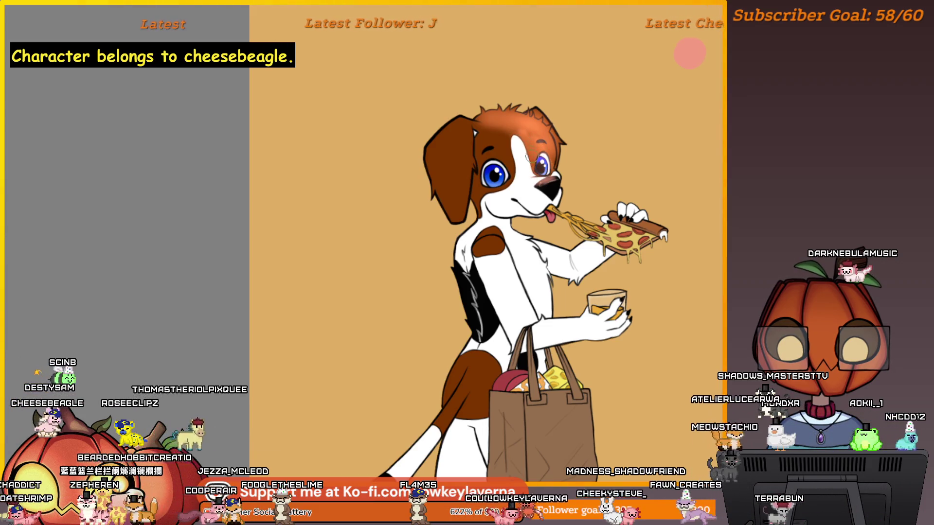
scroll(503, 108, down, 3)
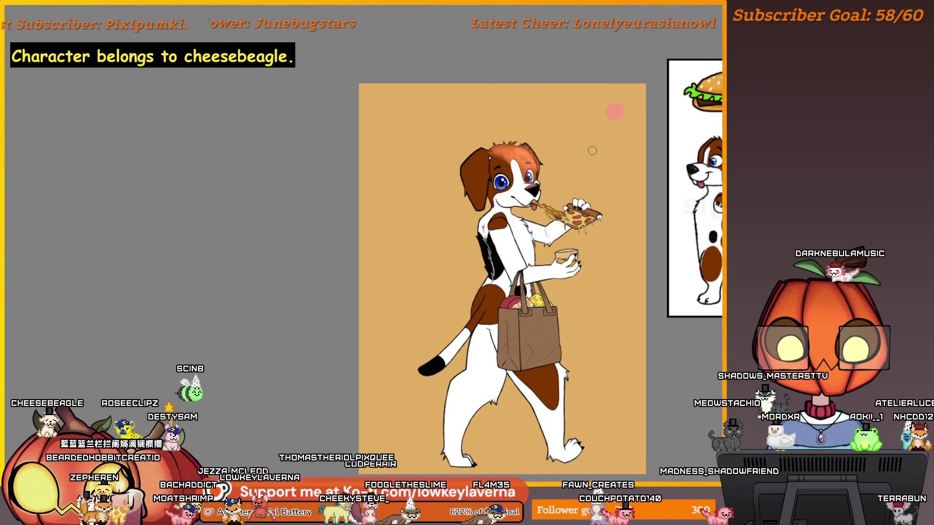
key(m)
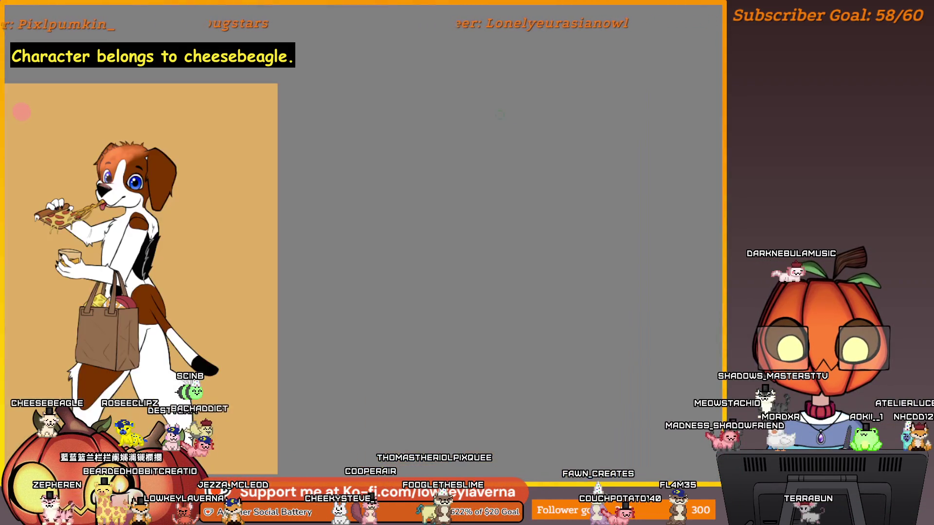
drag(267, 144, 683, 147)
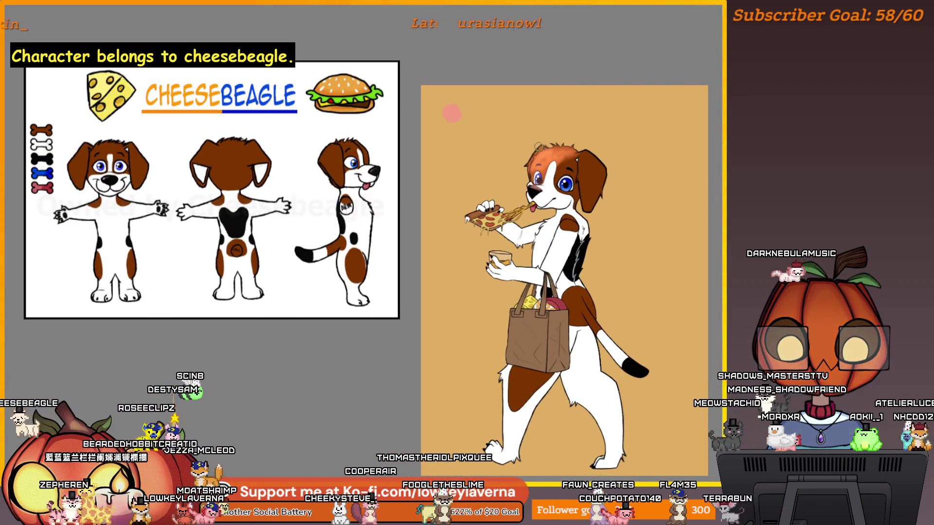
drag(595, 125, 580, 142)
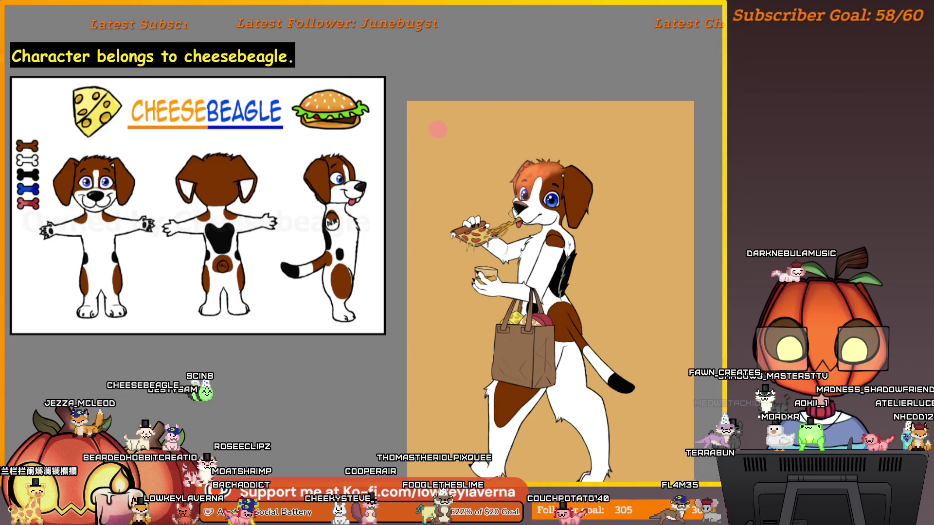
drag(496, 215, 518, 204)
drag(607, 172, 555, 171)
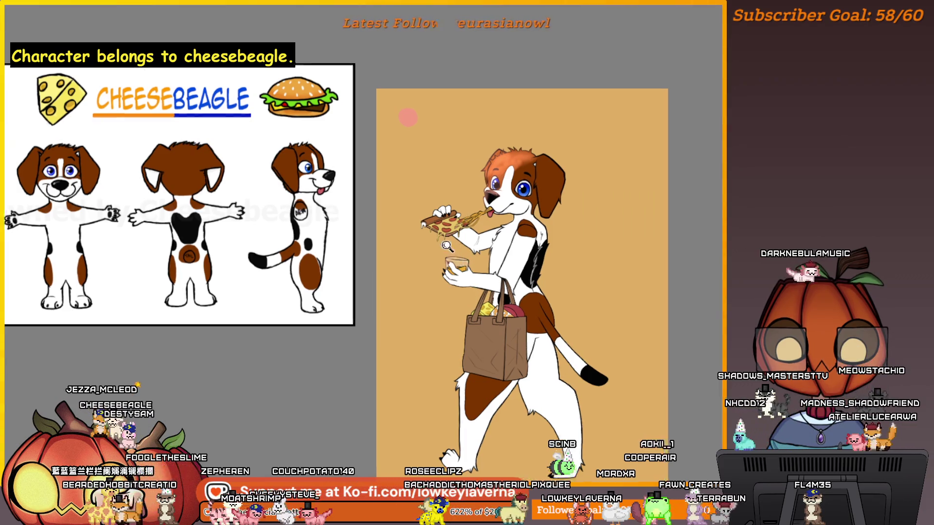
scroll(457, 253, up, 2)
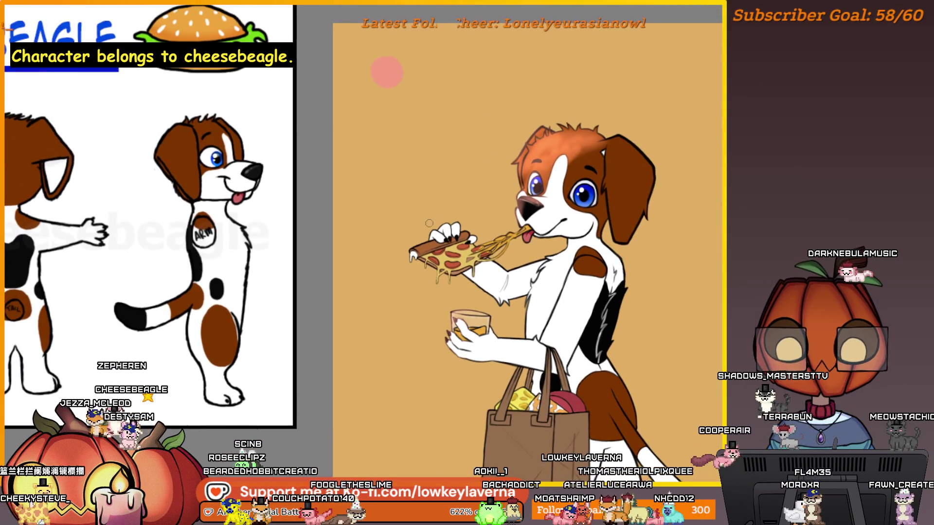
Frame the whole dog and its bag, then undo the pink strokes on the head
scroll(437, 234, up, 5)
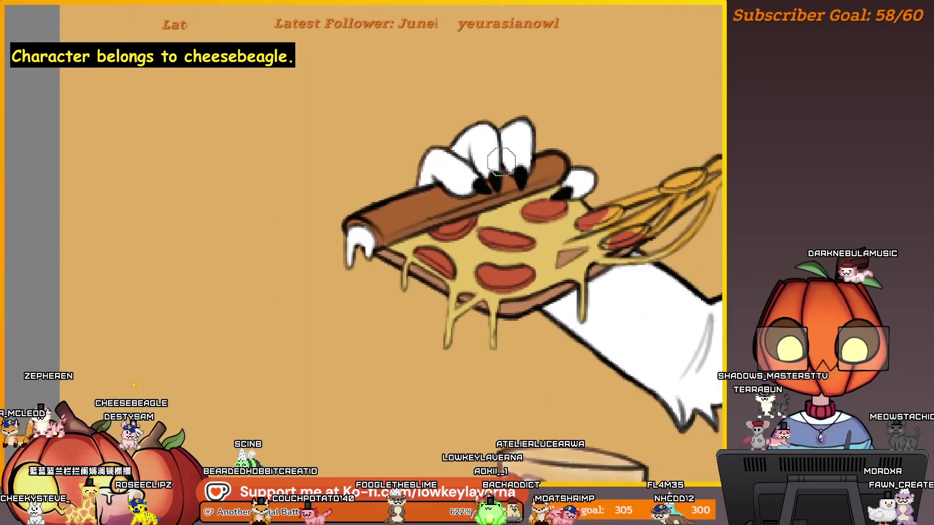
scroll(492, 177, down, 4)
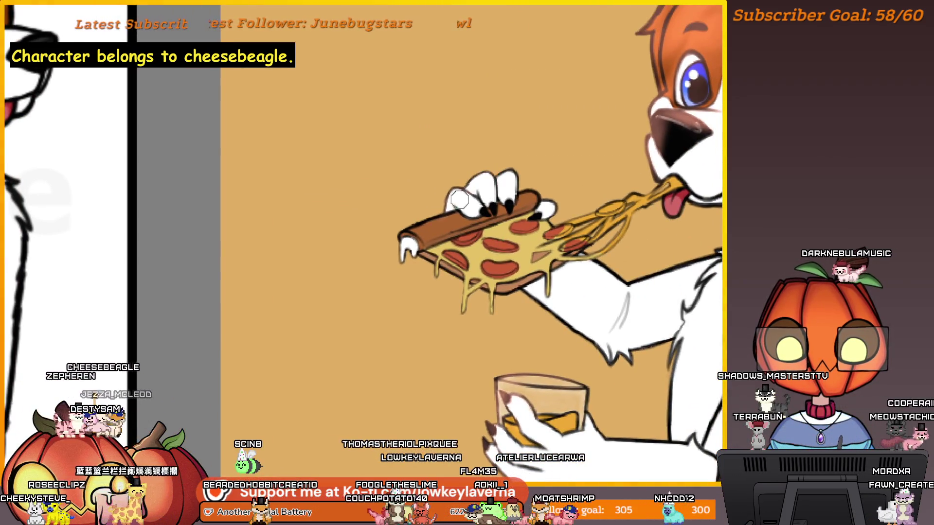
scroll(517, 178, down, 3)
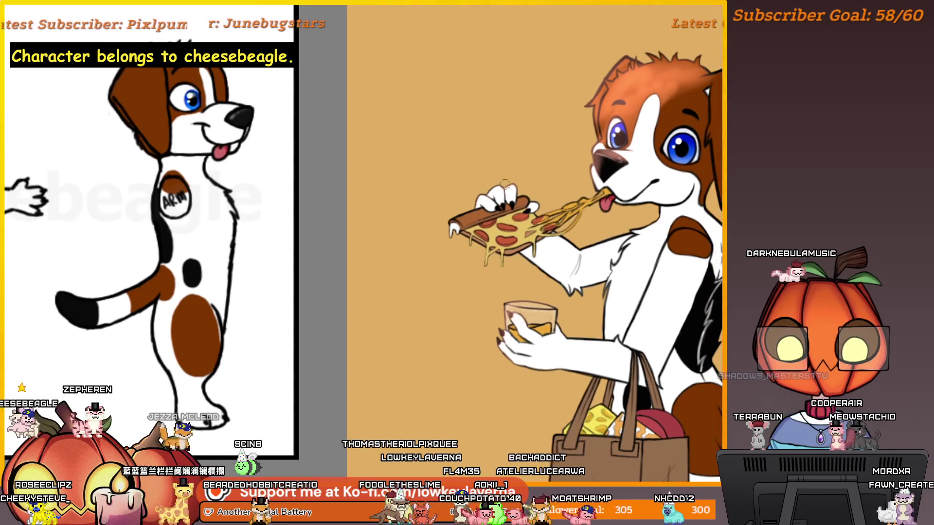
drag(590, 241, 532, 262)
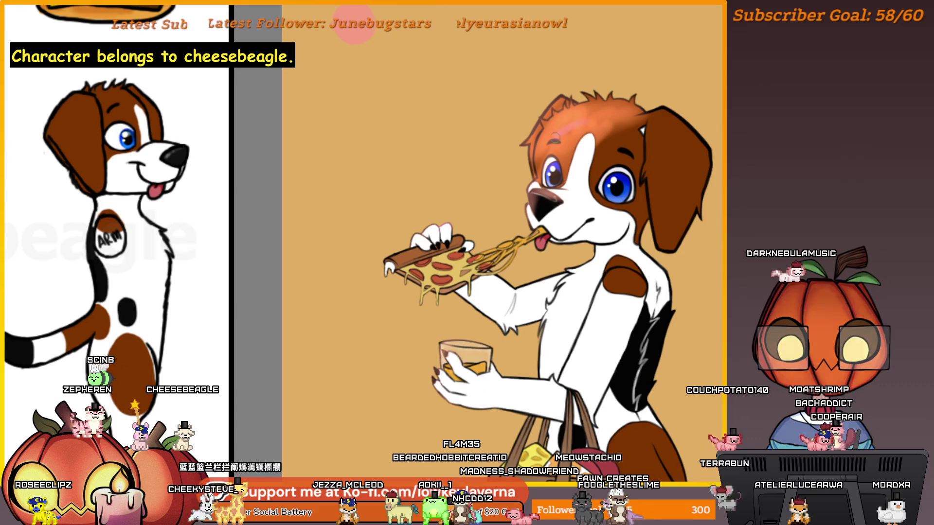
mouse_move(616, 133)
mouse_down()
mouse_move(601, 172)
mouse_move(559, 161)
mouse_move(627, 126)
mouse_up()
scroll(669, 101, down, 3)
key(ctrl+z)
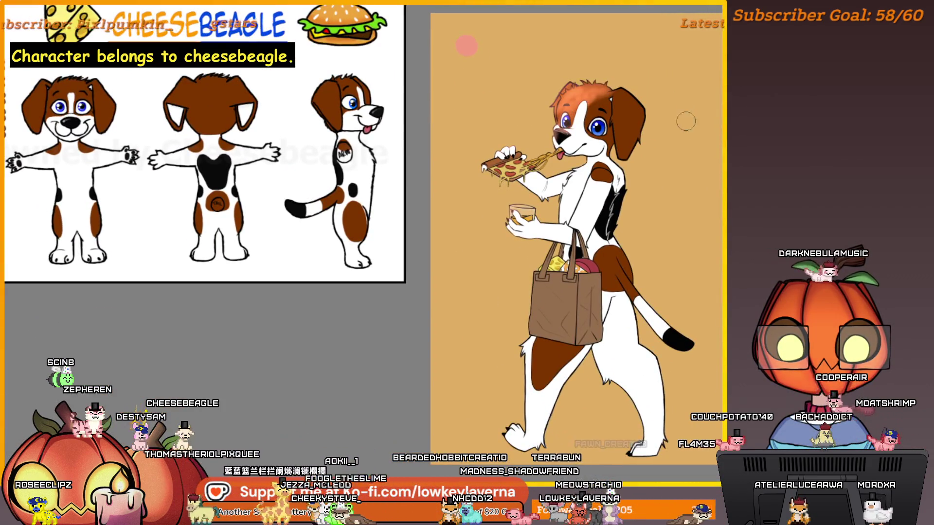
Paint pink over the head, undo it, then reapply a stronger pink tint to the crown fur
drag(674, 97, 661, 136)
drag(550, 146, 576, 132)
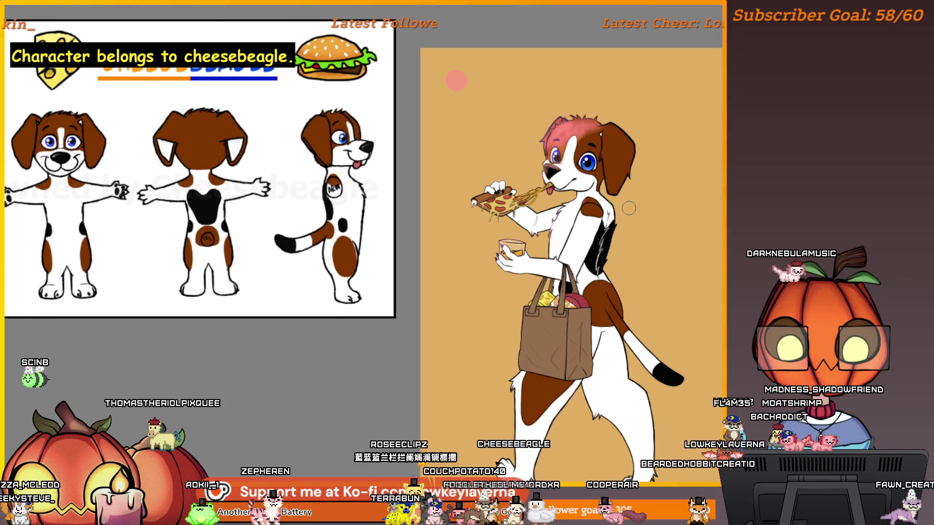
key(ctrl+z)
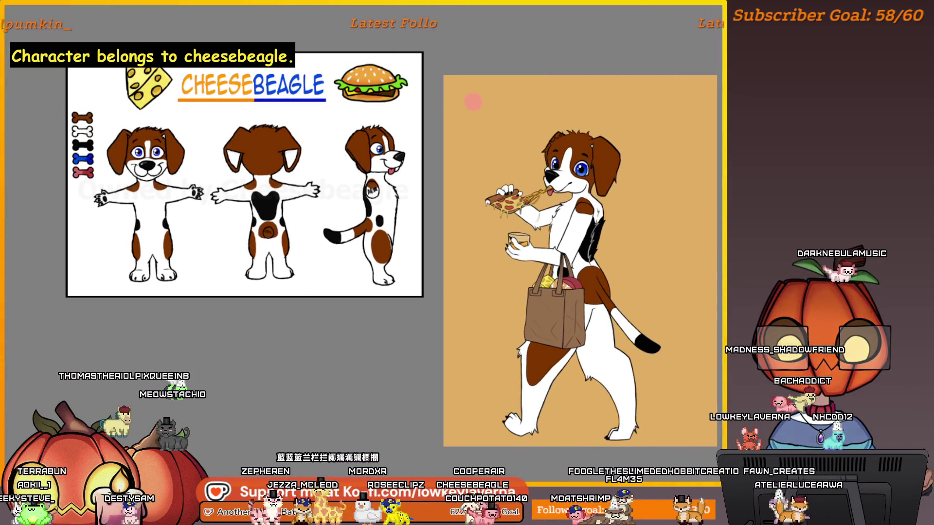
mouse_move(628, 368)
mouse_down()
mouse_move(516, 414)
mouse_move(608, 316)
mouse_move(584, 273)
mouse_move(538, 296)
mouse_move(466, 214)
mouse_up()
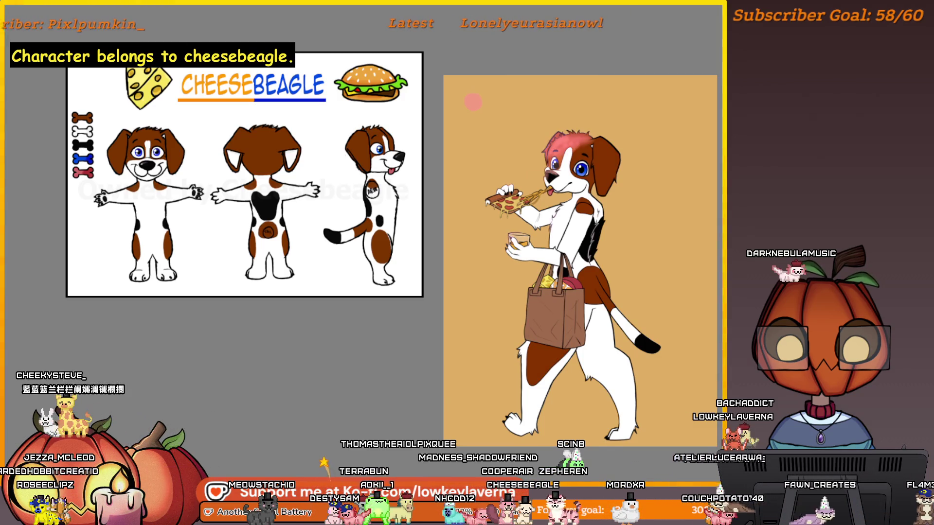
click(583, 187)
key(ctrl+minus)
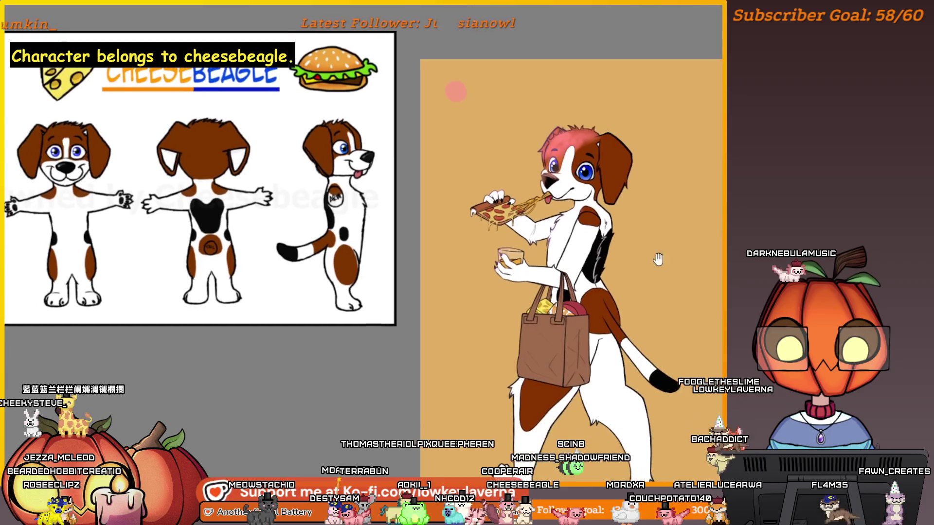
key(Delete)
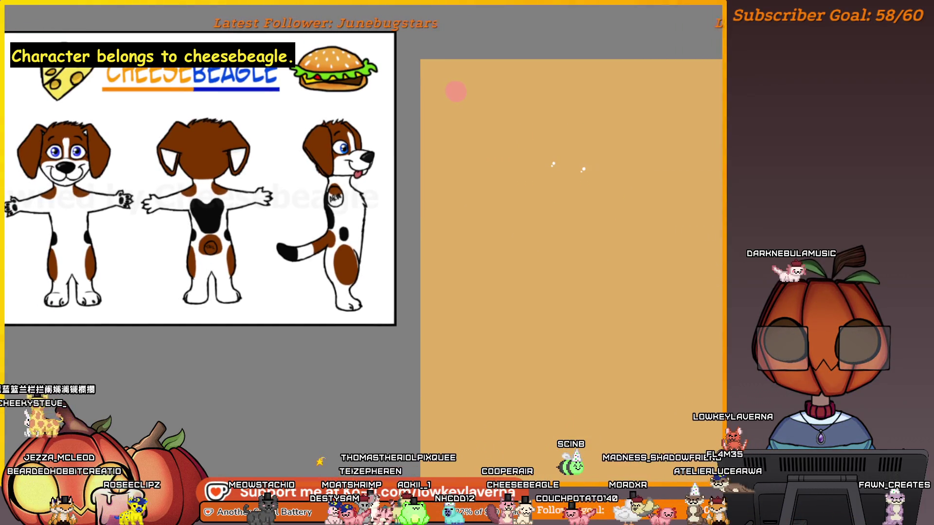
key(ctrl+z)
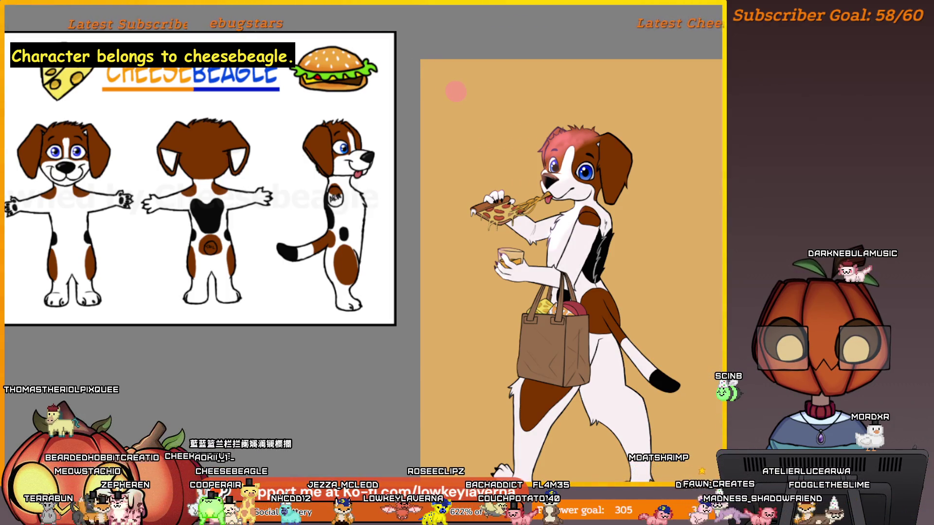
key(m)
Select the arm-and-pizza layer and shift the head fur colour to a warm reddish-brown
mouse_move(146, 276)
mouse_down()
mouse_move(605, 276)
mouse_move(727, 254)
mouse_up()
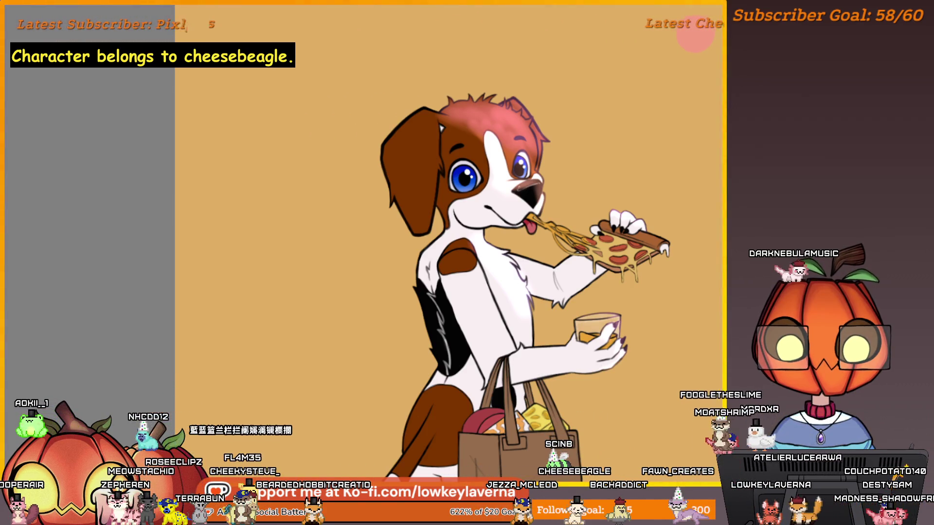
ctrl+shift+click(664, 205)
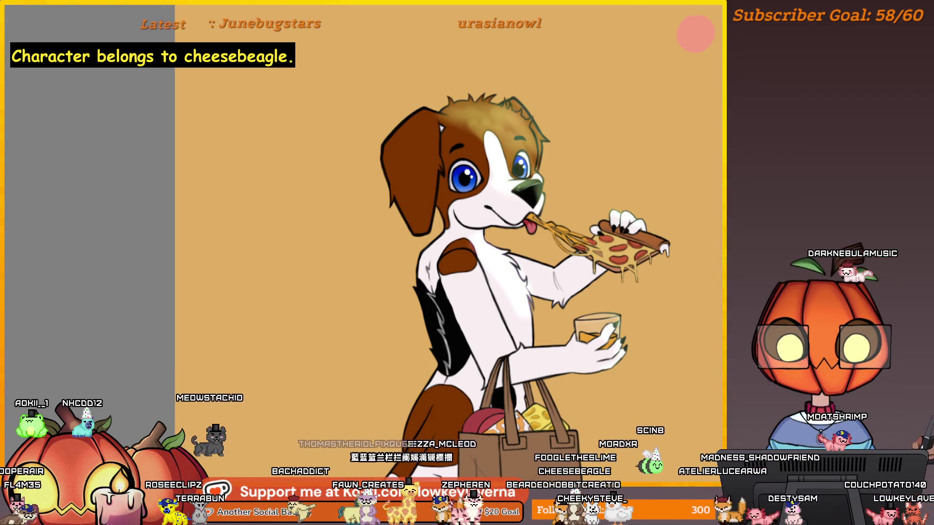
mouse_move(628, 175)
mouse_down()
mouse_move(438, 49)
mouse_move(486, 122)
mouse_up()
scroll(652, 185, down, 3)
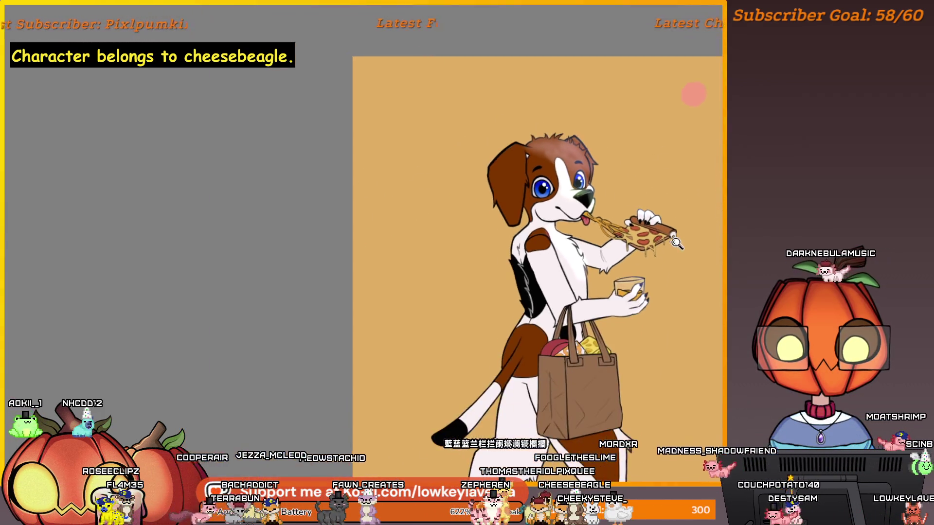
drag(691, 224, 673, 223)
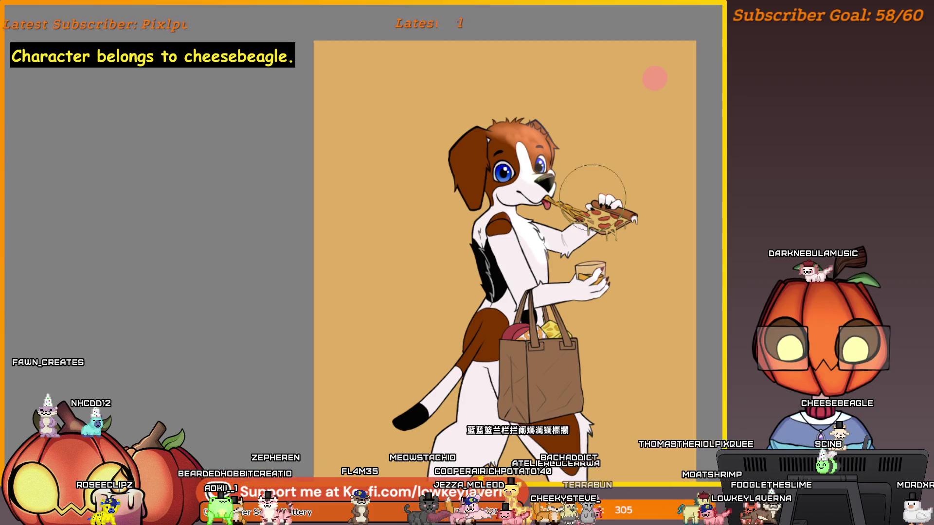
Flip the canvas back to normal facing and zoom in on the hand holding the glass
scroll(681, 185, down, 3)
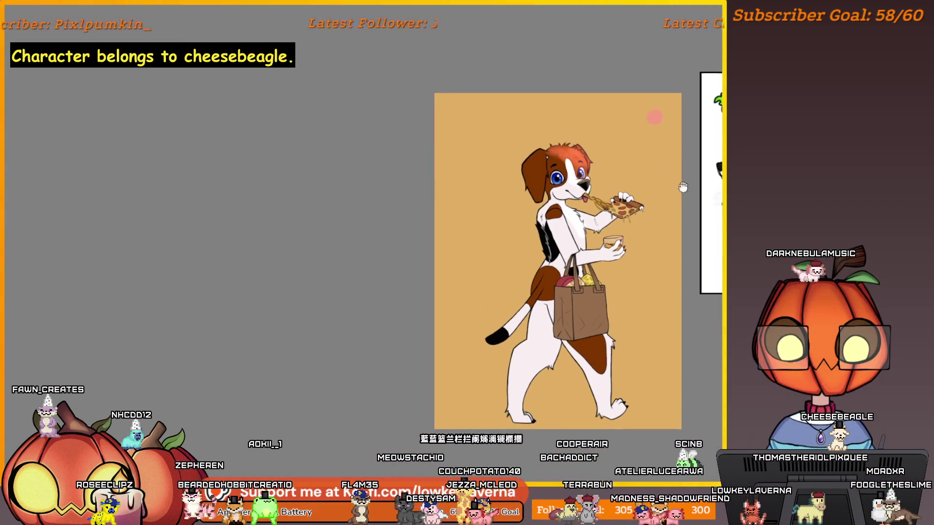
scroll(671, 178, up, 3)
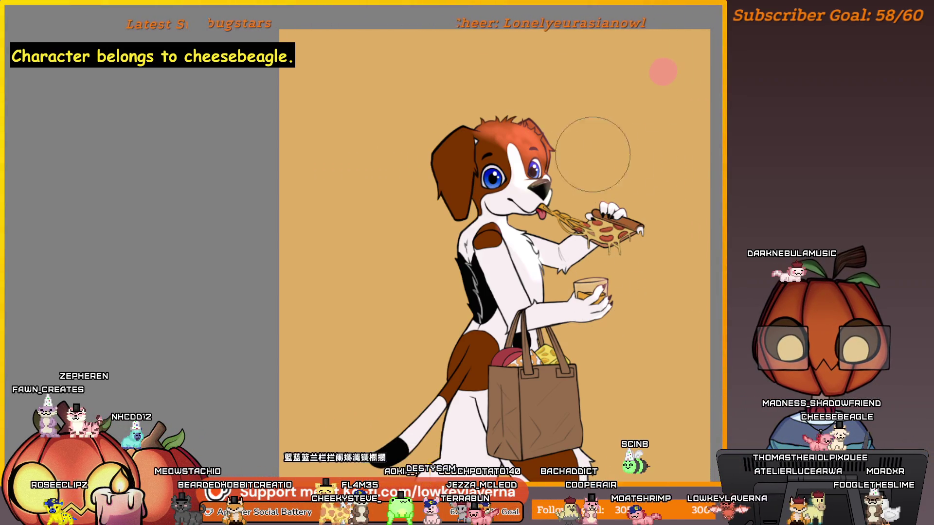
scroll(681, 194, down, 3)
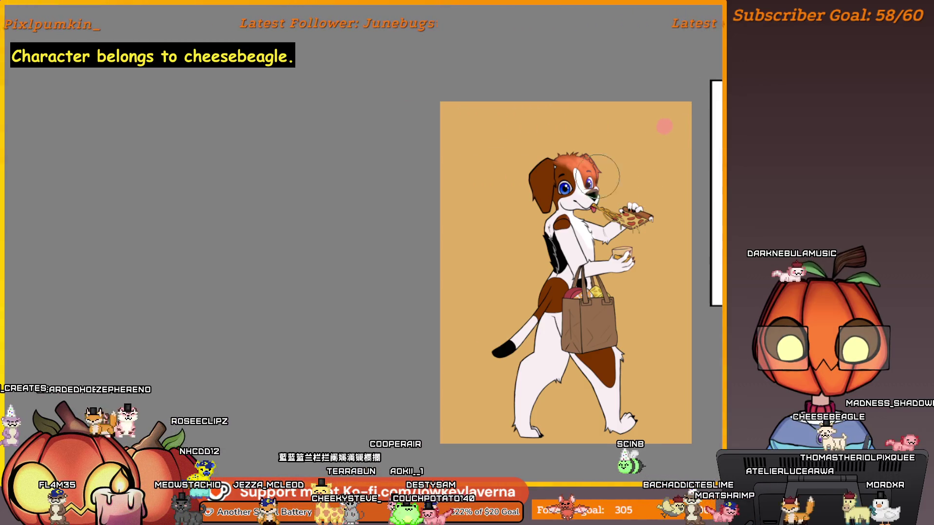
key(m)
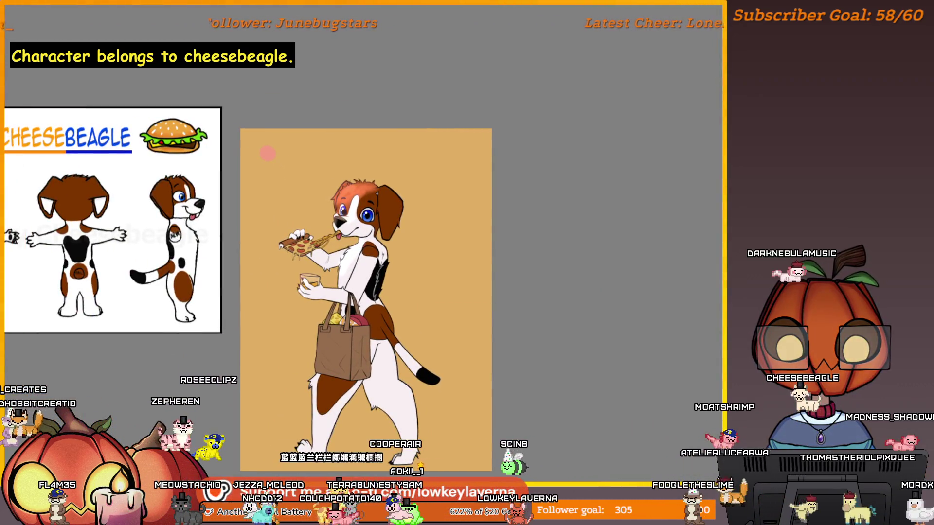
scroll(364, 287, up, 3)
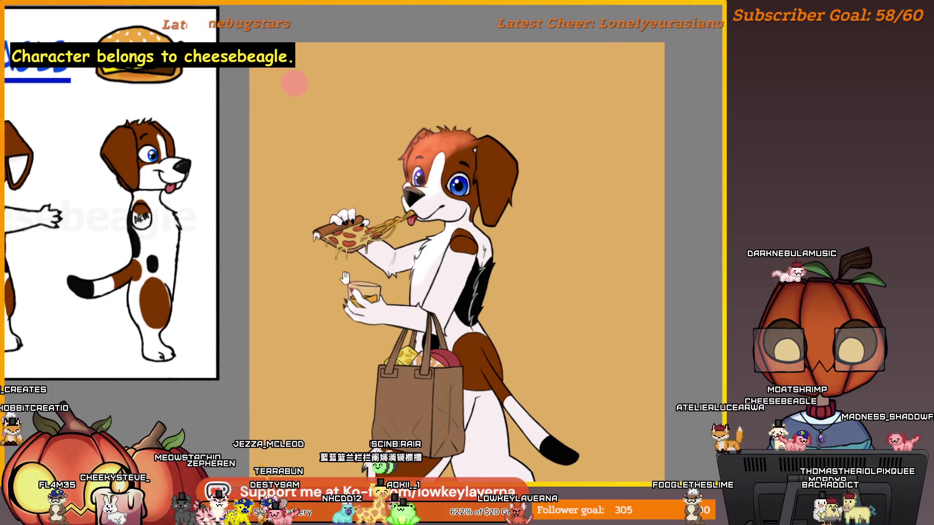
scroll(364, 303, up, 5)
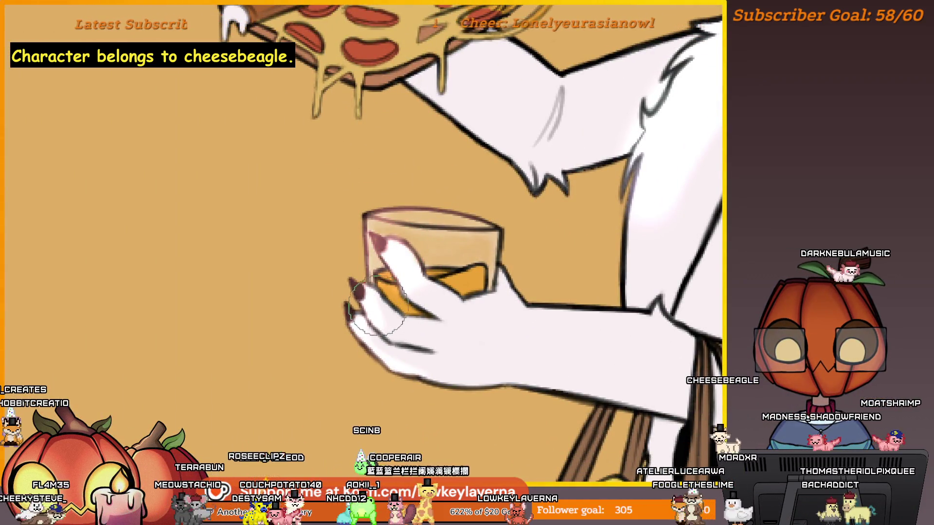
key(bracketleft)
key(bracketleft)
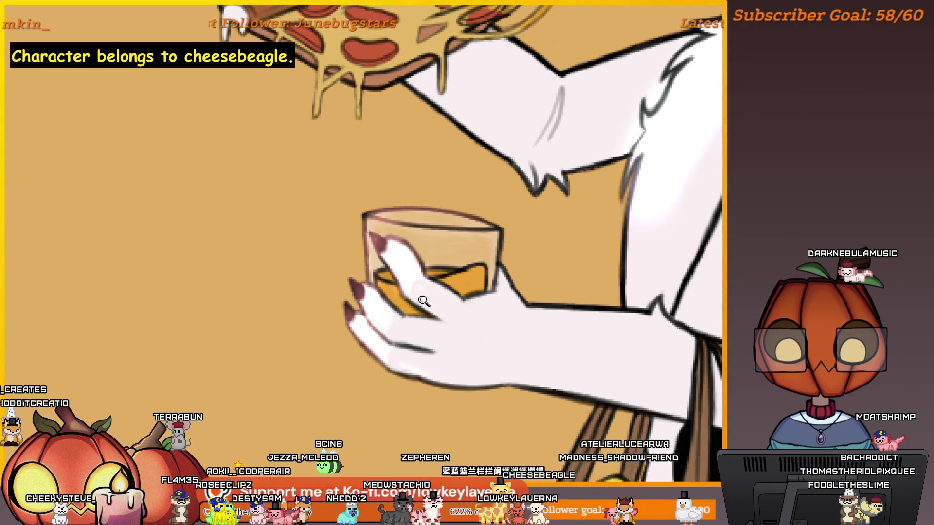
scroll(423, 301, down, 5)
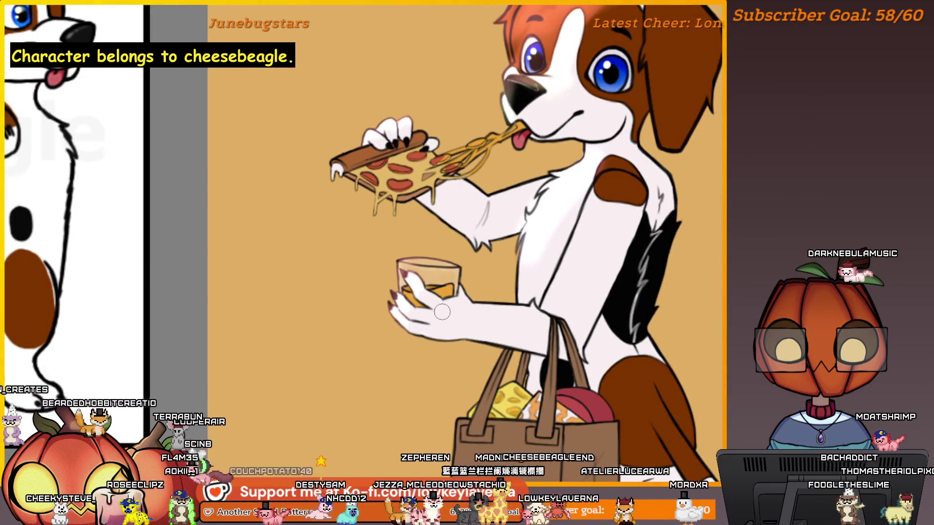
scroll(442, 312, down, 4)
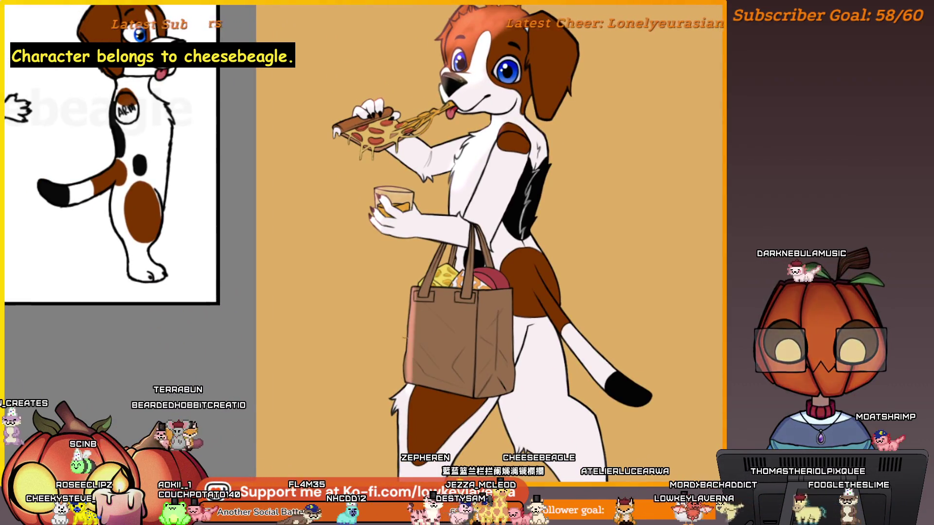
scroll(471, 267, down, 3)
scroll(471, 266, down, 4)
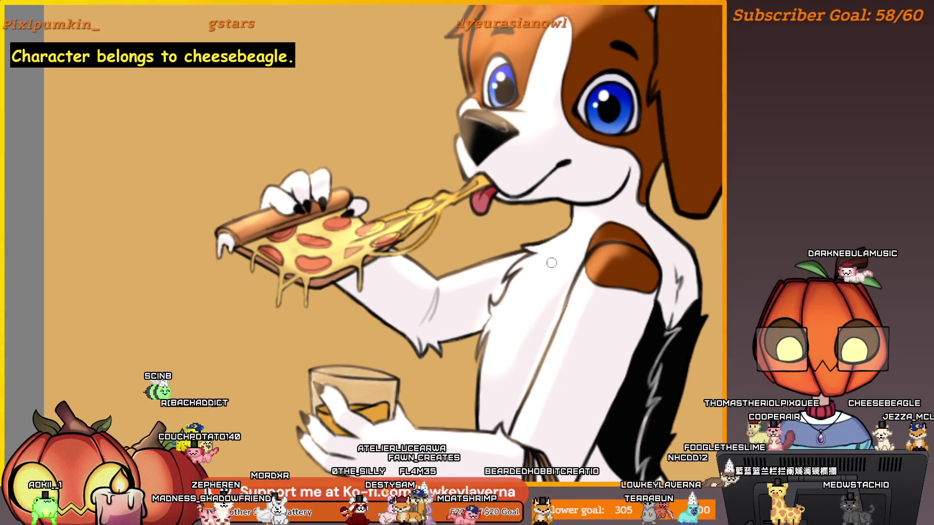
Zoom into the chest and sketch faint grey fur strokes across the white fur
scroll(617, 209, up, 5)
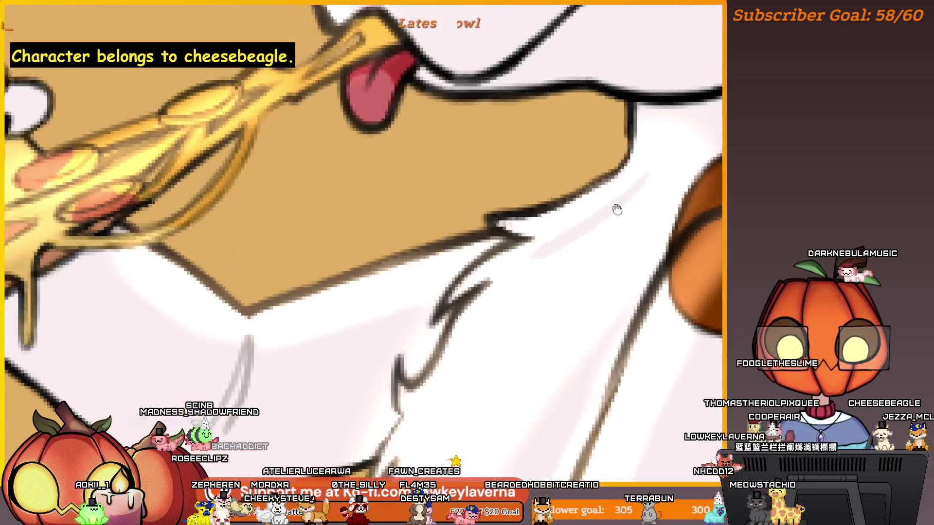
drag(617, 210, 631, 233)
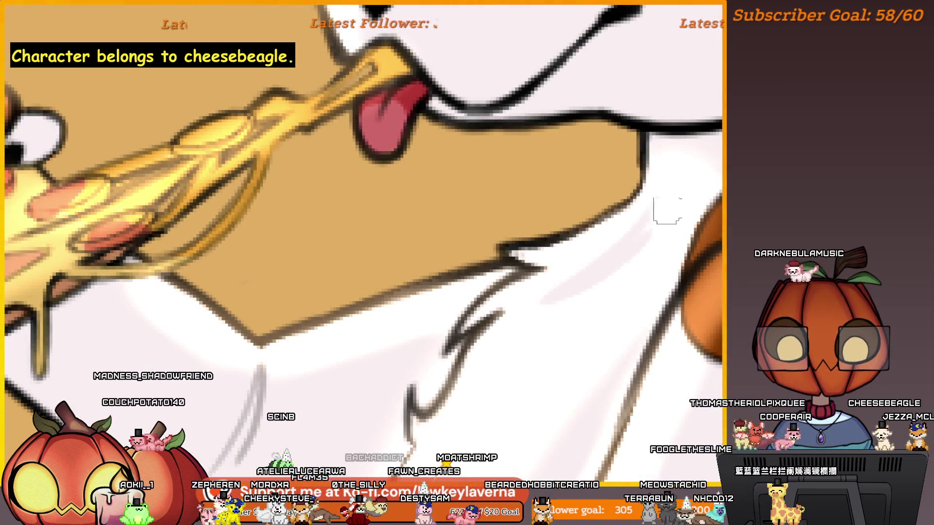
mouse_move(614, 250)
mouse_down()
mouse_move(619, 267)
mouse_move(590, 236)
mouse_up()
mouse_move(618, 313)
mouse_down()
mouse_move(567, 271)
mouse_move(563, 294)
mouse_move(577, 239)
mouse_up()
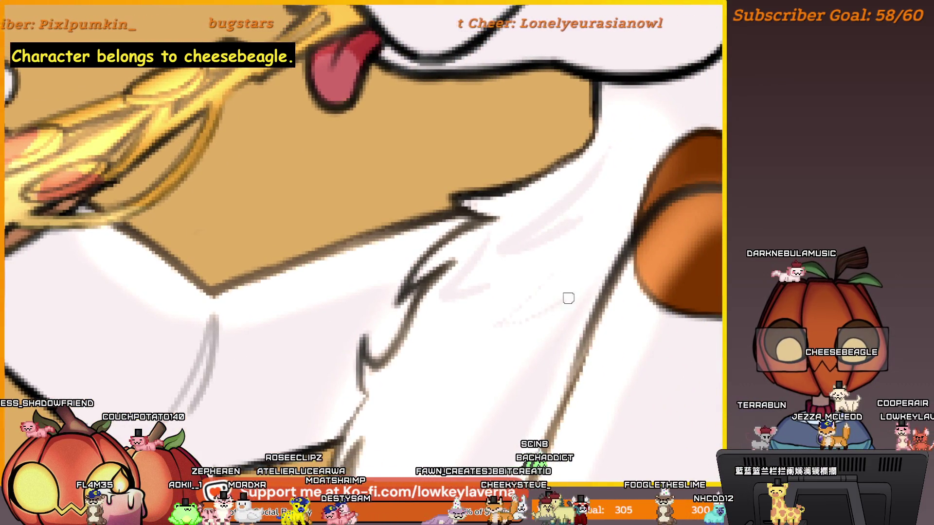
mouse_move(548, 281)
mouse_down()
mouse_move(589, 264)
mouse_move(590, 275)
mouse_move(571, 284)
mouse_up()
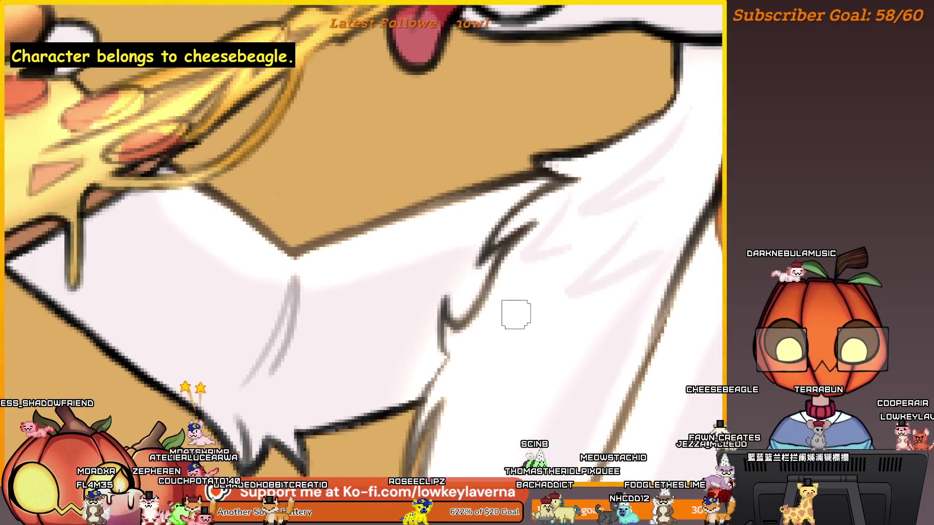
drag(520, 311, 483, 359)
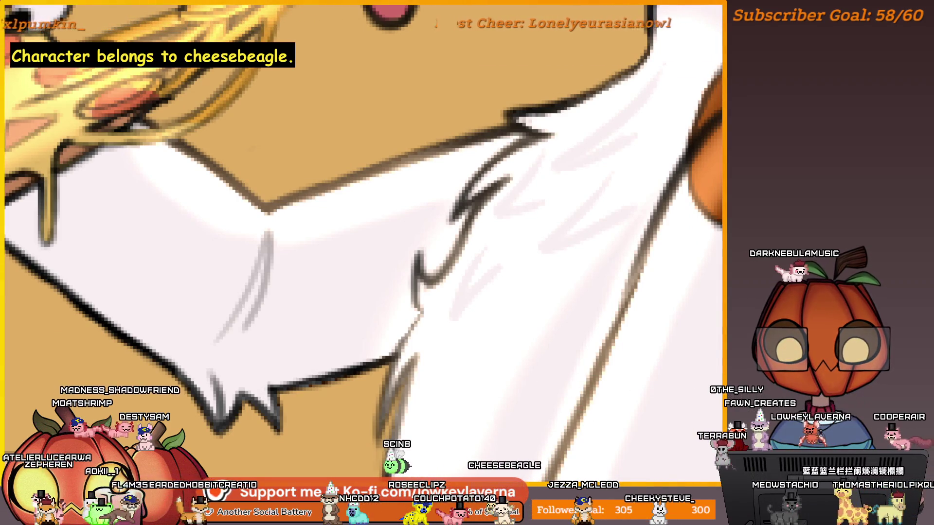
drag(574, 313, 546, 295)
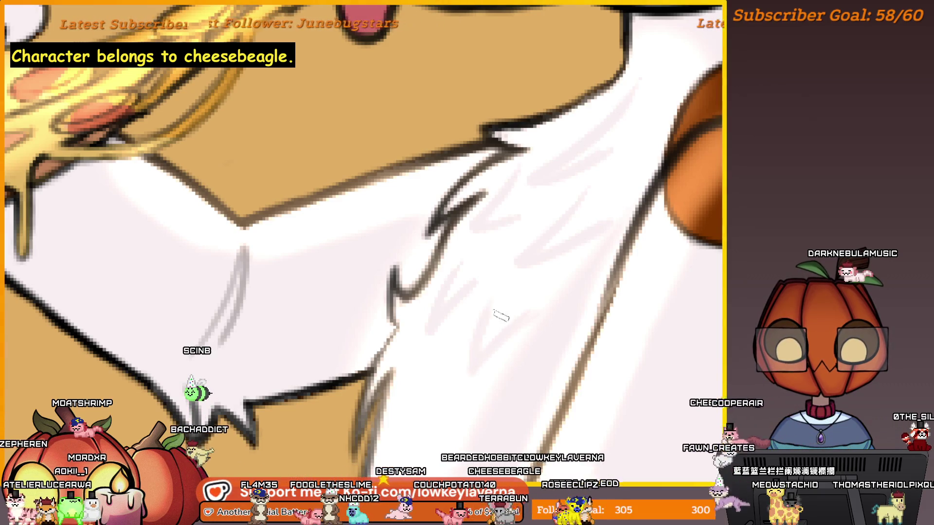
scroll(562, 284, down, 10)
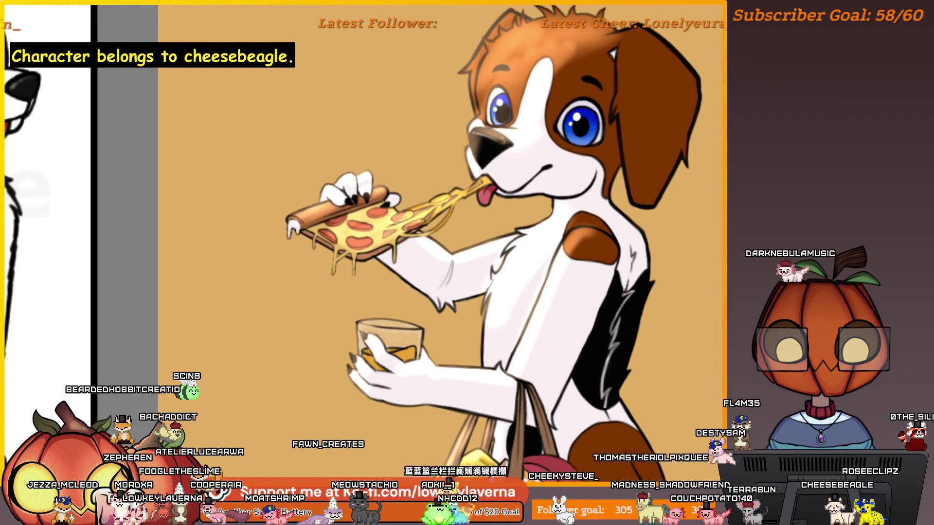
Draw a diagonal fur line across the white chest and zoom out to the full canvas
drag(550, 275, 511, 365)
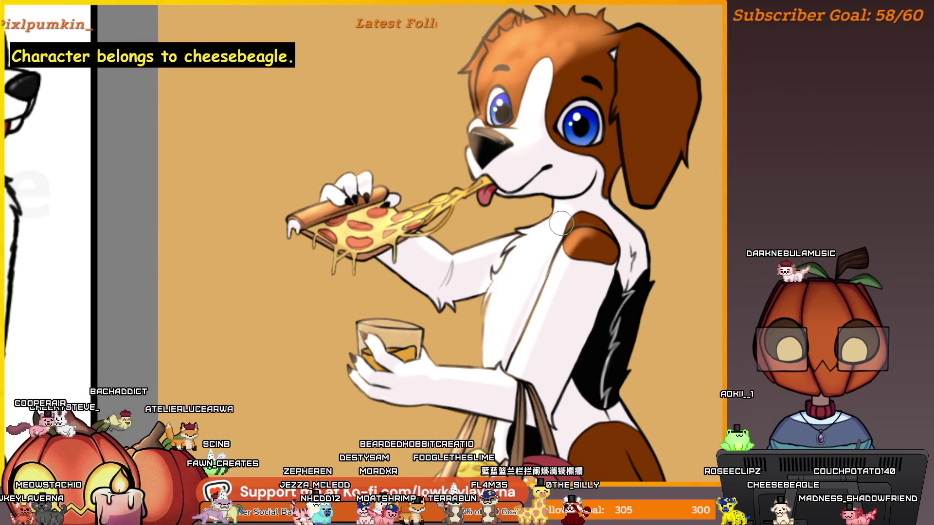
scroll(561, 223, down, 3)
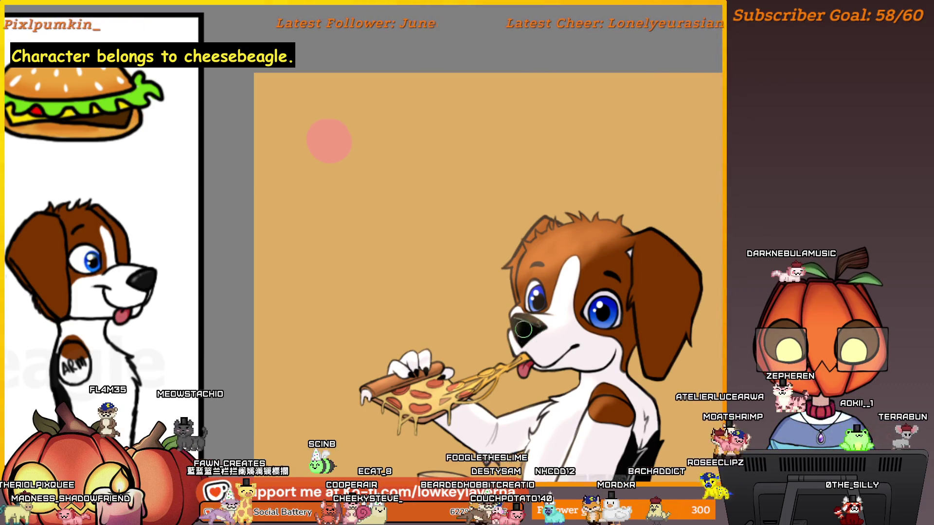
scroll(523, 329, up, 3)
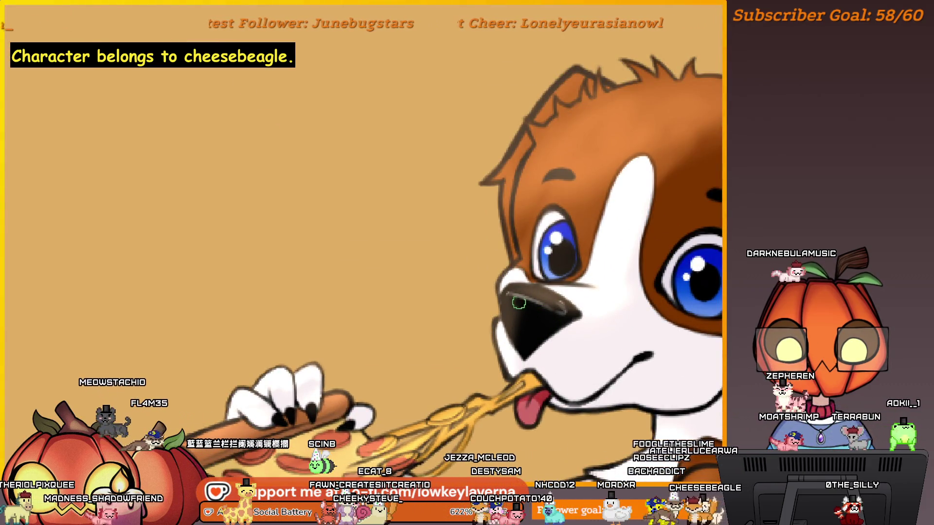
mouse_move(519, 303)
mouse_down()
mouse_move(517, 269)
mouse_move(292, 266)
mouse_move(584, 272)
mouse_up()
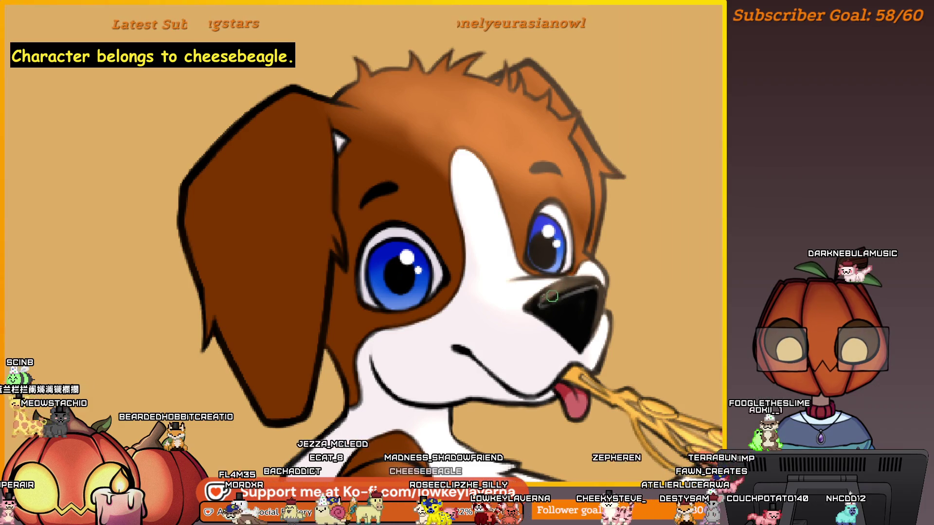
drag(572, 280, 584, 284)
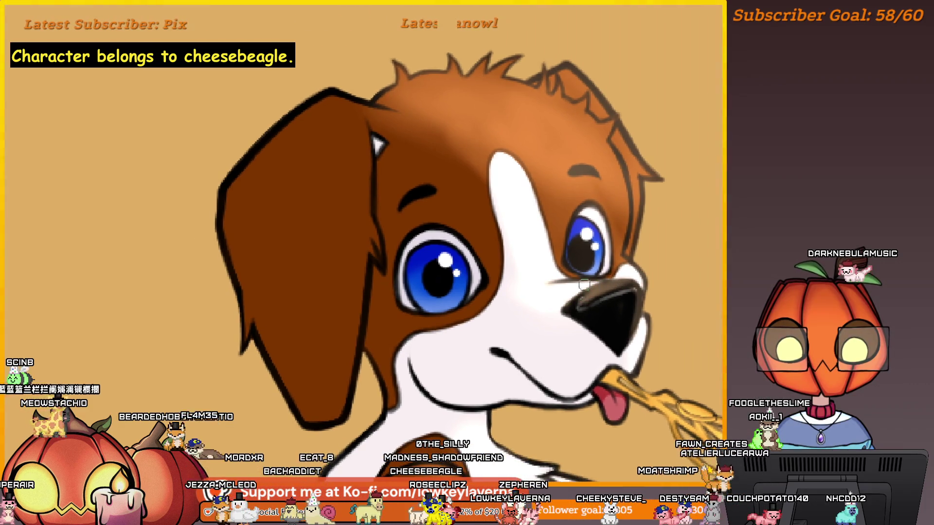
scroll(610, 168, down, 2)
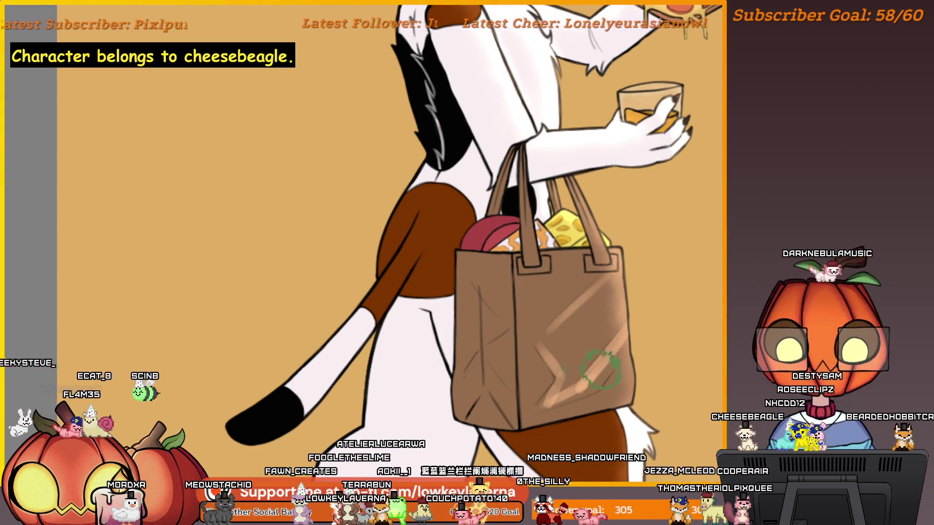
drag(535, 332, 527, 314)
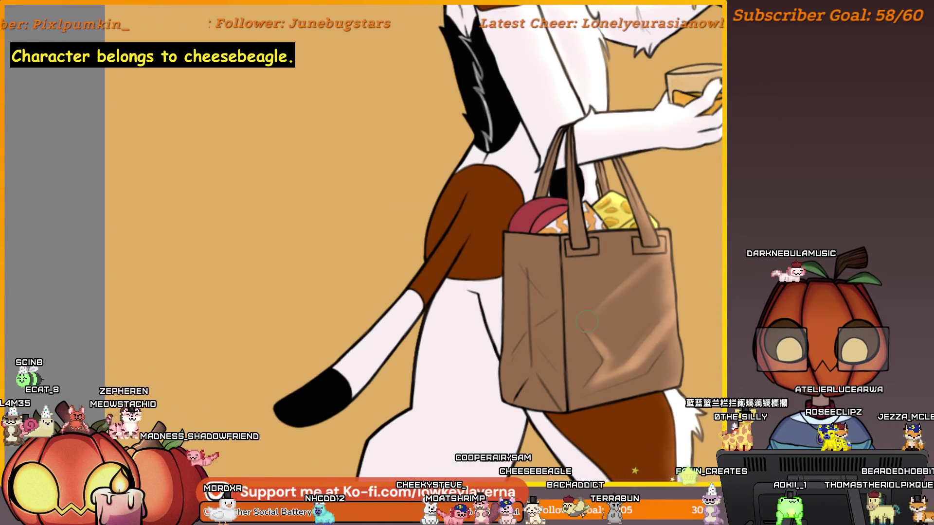
drag(668, 332, 653, 312)
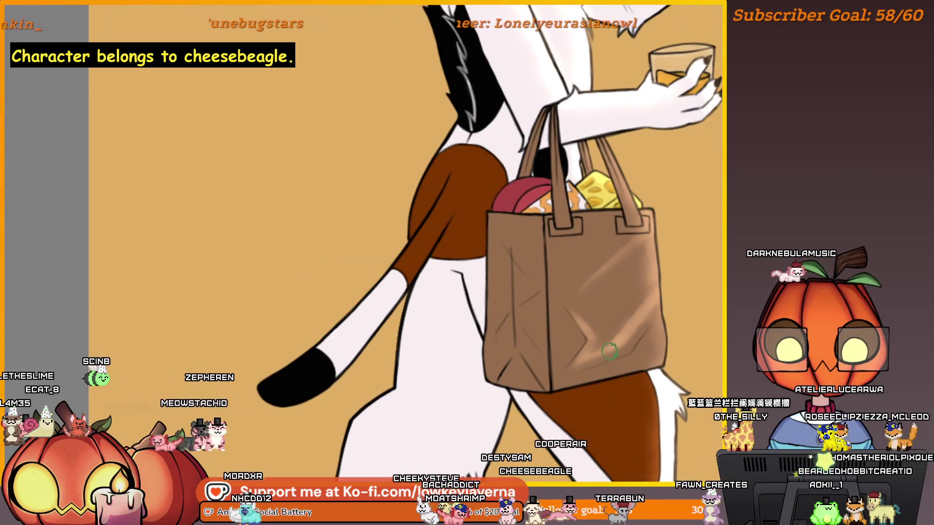
drag(596, 357, 591, 339)
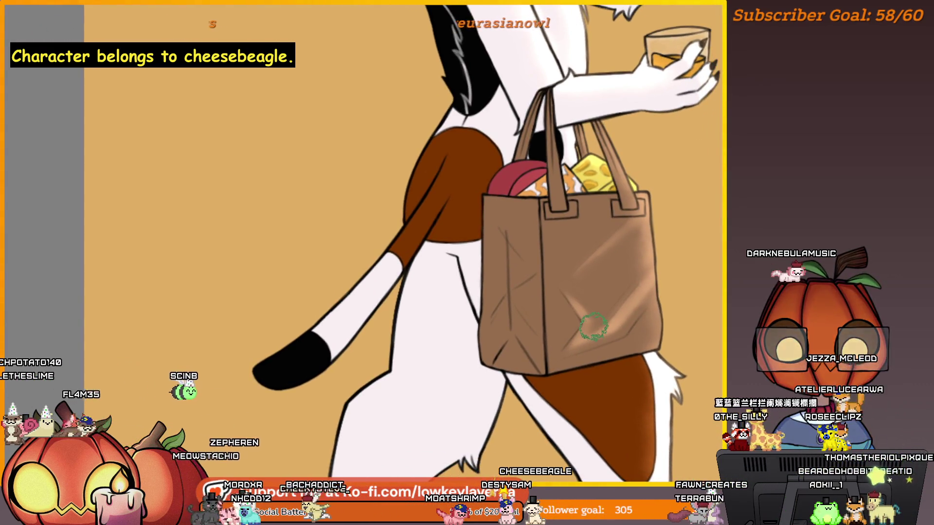
drag(644, 293, 633, 308)
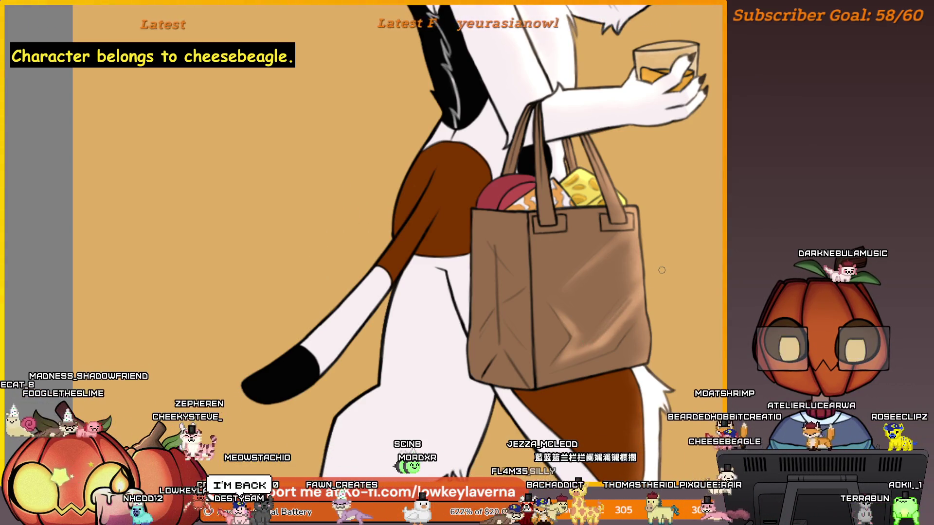
drag(632, 325, 655, 267)
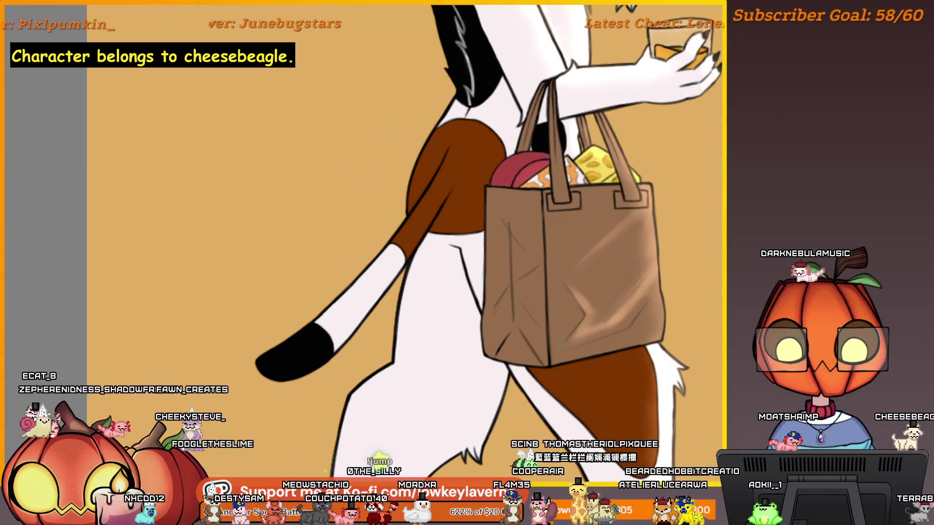
mouse_move(631, 315)
mouse_down()
mouse_move(656, 316)
mouse_move(587, 310)
mouse_up()
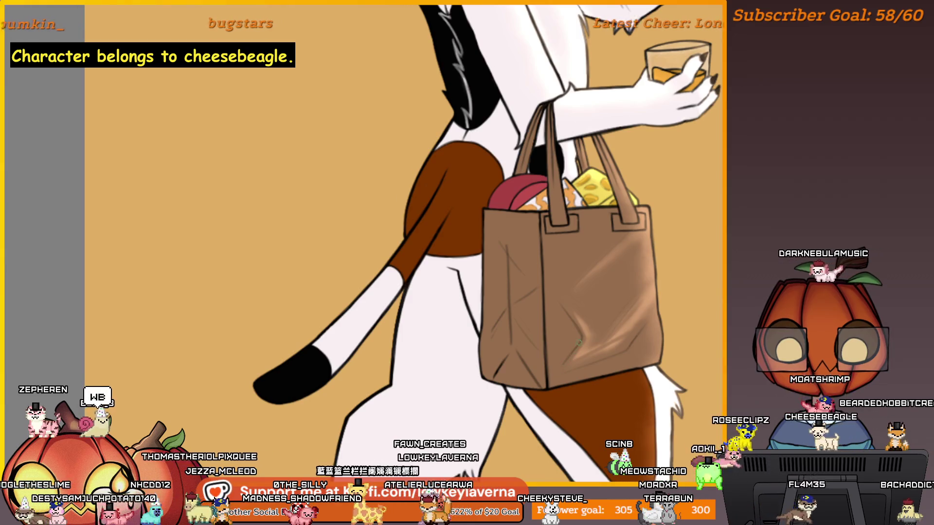
scroll(683, 248, down, 3)
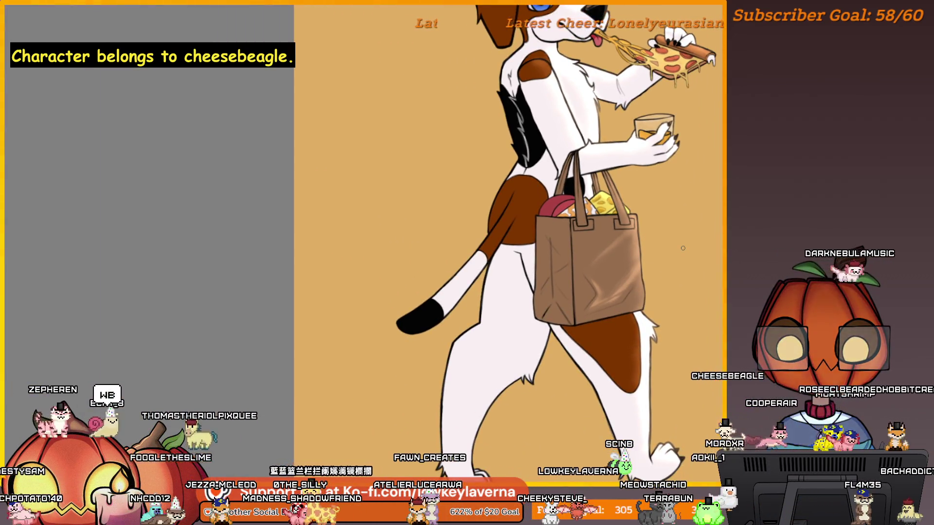
drag(661, 199, 660, 239)
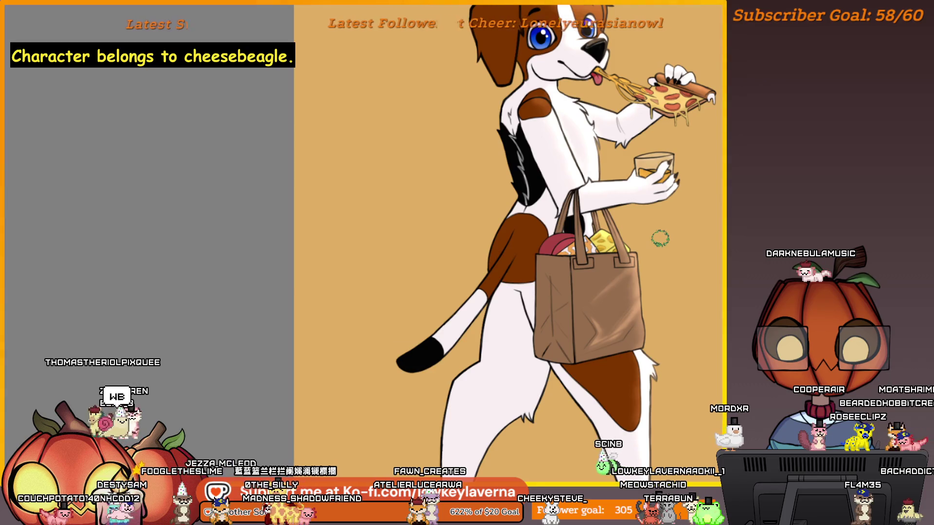
scroll(638, 270, up, 2)
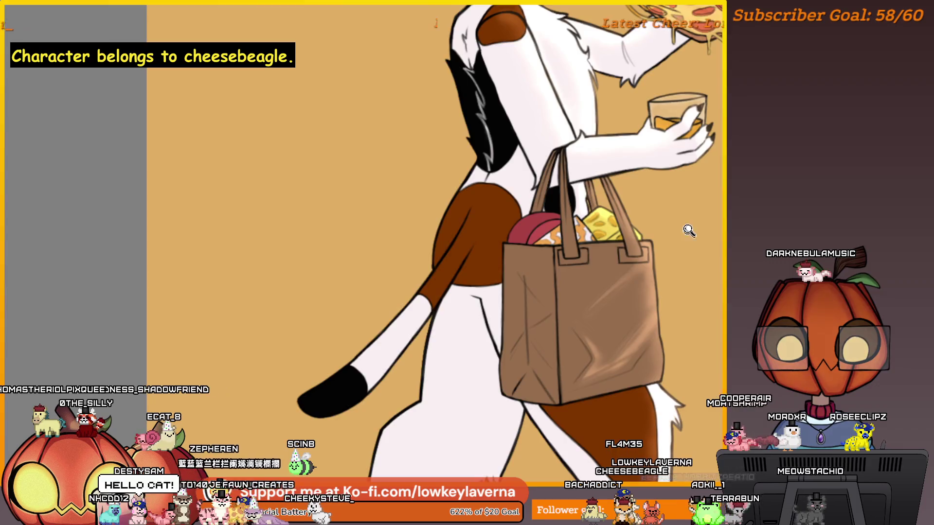
Fit and centre the whole beagle in view, then mirror the canvas horizontally to check it
scroll(689, 230, down, 3)
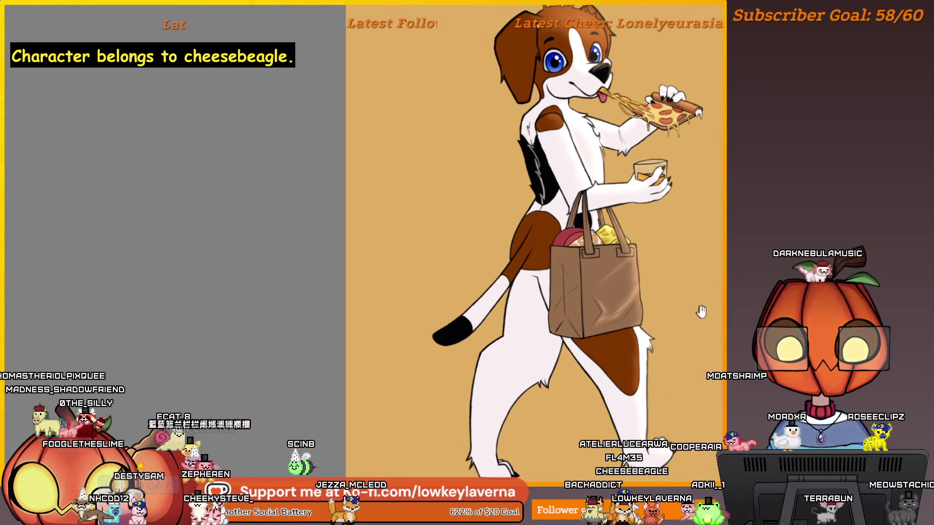
drag(701, 312, 695, 350)
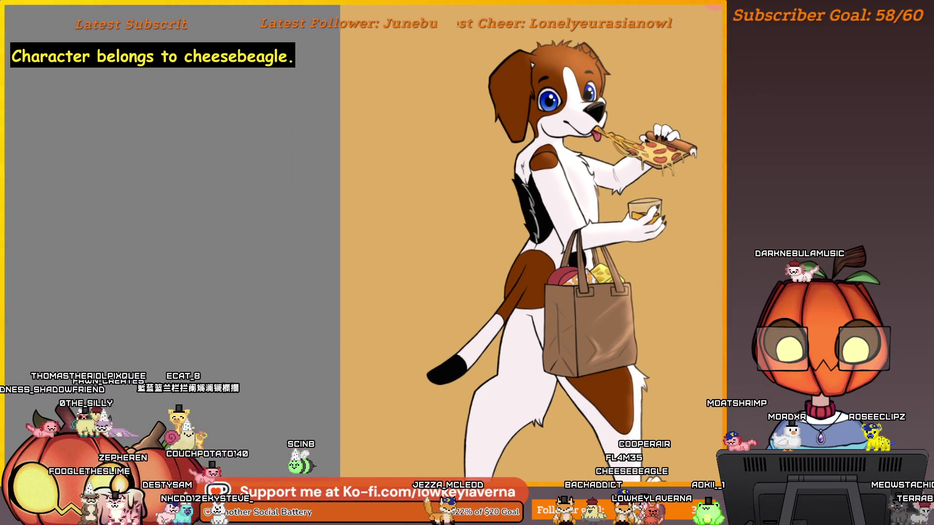
drag(707, 367, 689, 382)
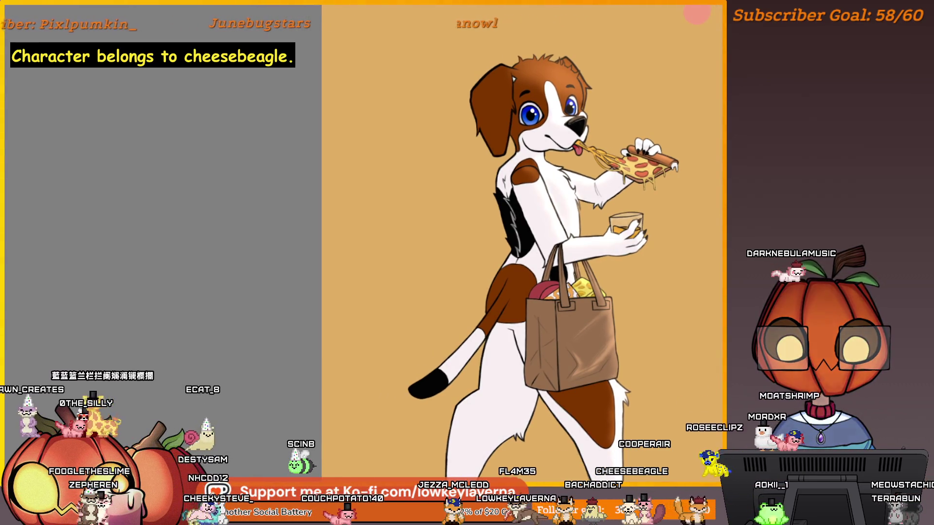
scroll(699, 346, down, 1)
drag(699, 347, 692, 333)
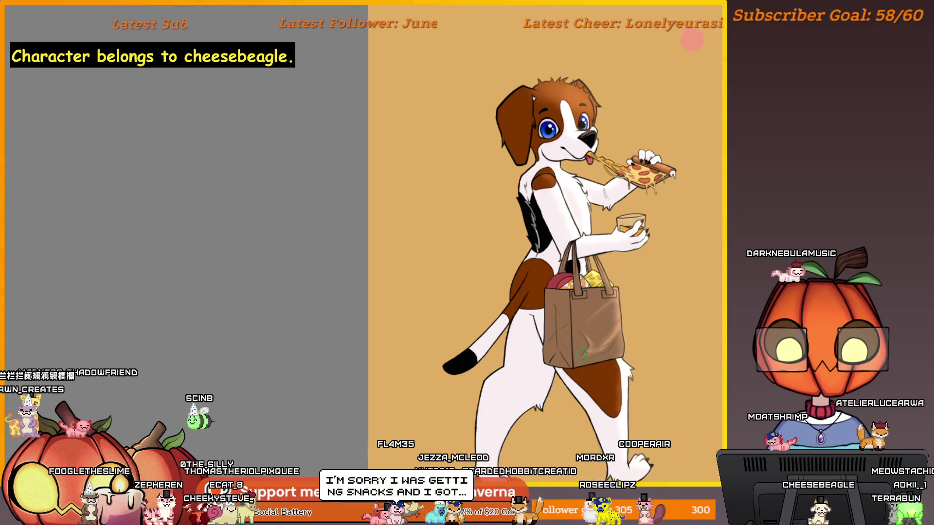
key(m)
key(m)
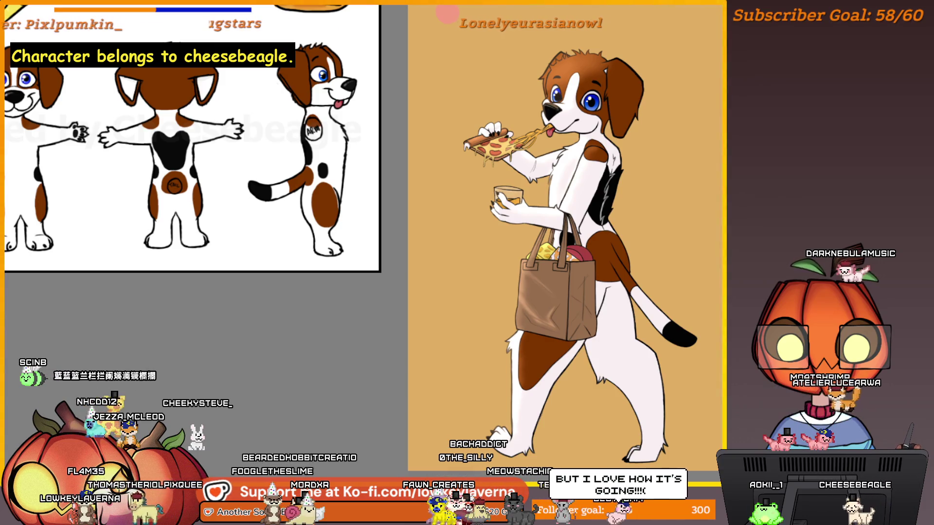
Fill the beagle's white lower hind leg and tail with lavender
drag(627, 399, 650, 438)
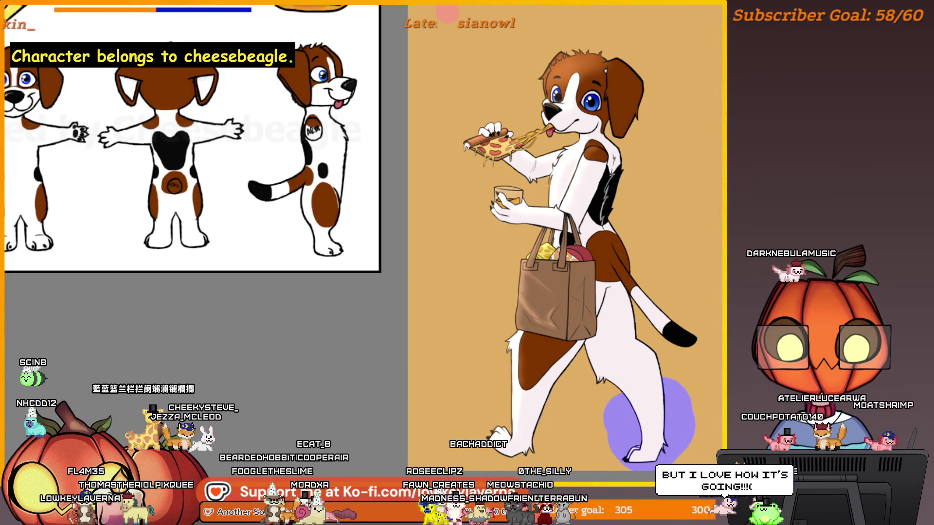
key(ctrl+z)
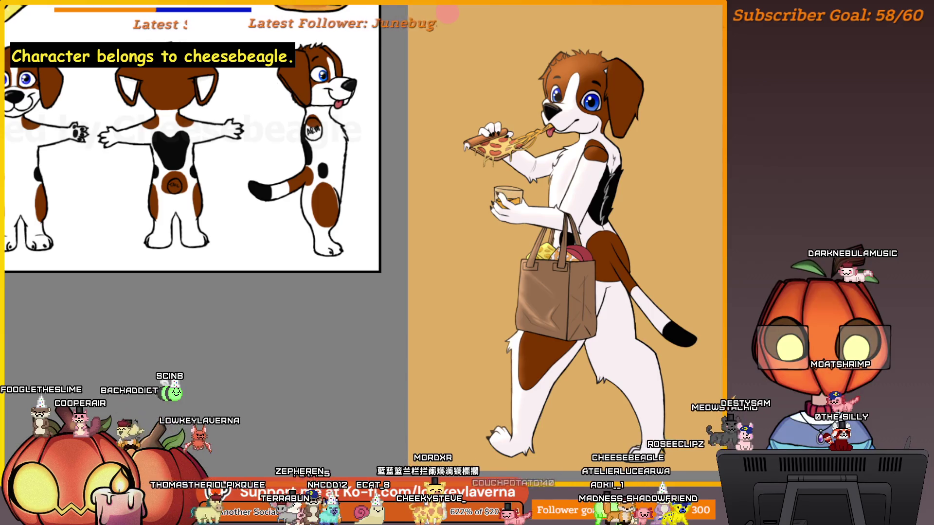
click(642, 428)
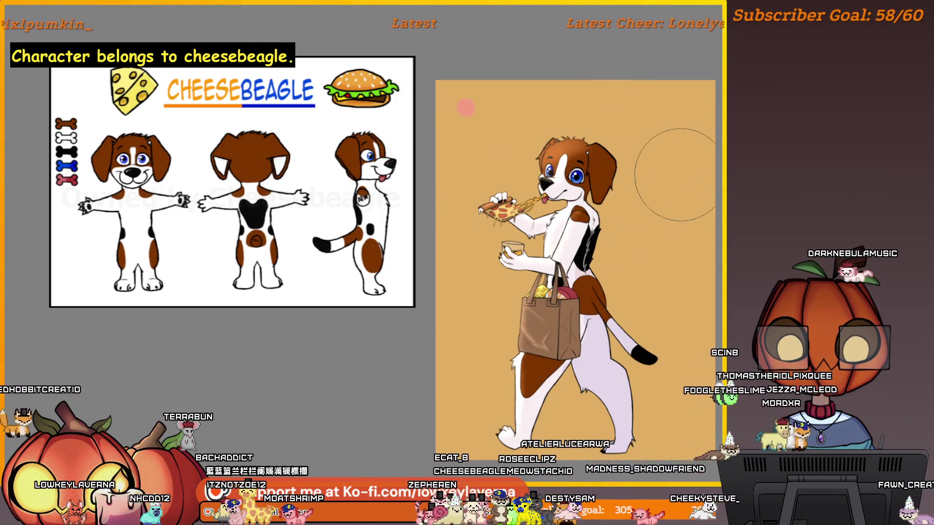
click(604, 389)
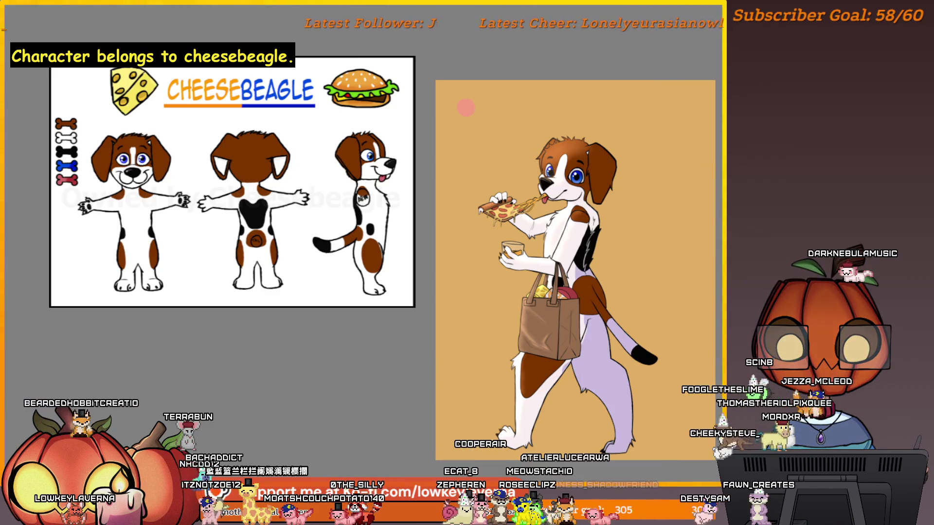
scroll(623, 302, up, 5)
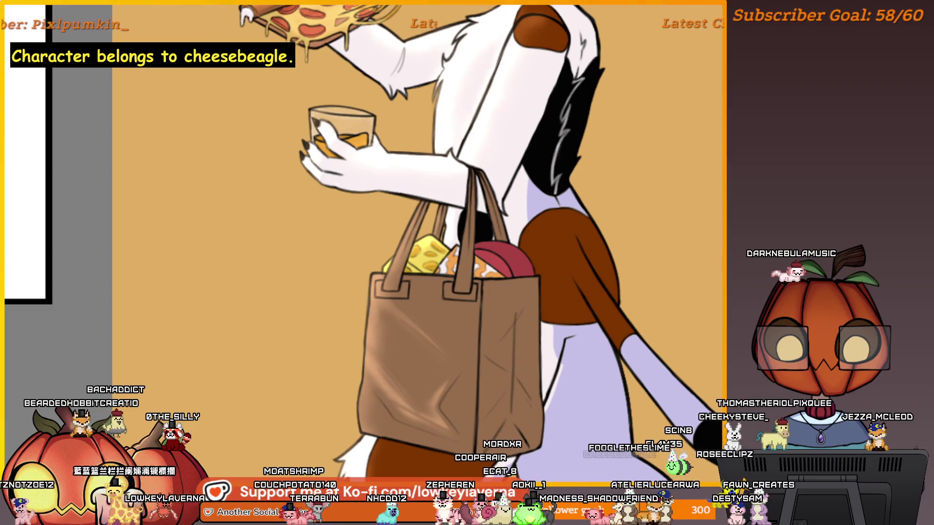
Undo the latest torso, arm, leg and body shading passes to compare versions
key(ctrl+z)
key(ctrl+y)
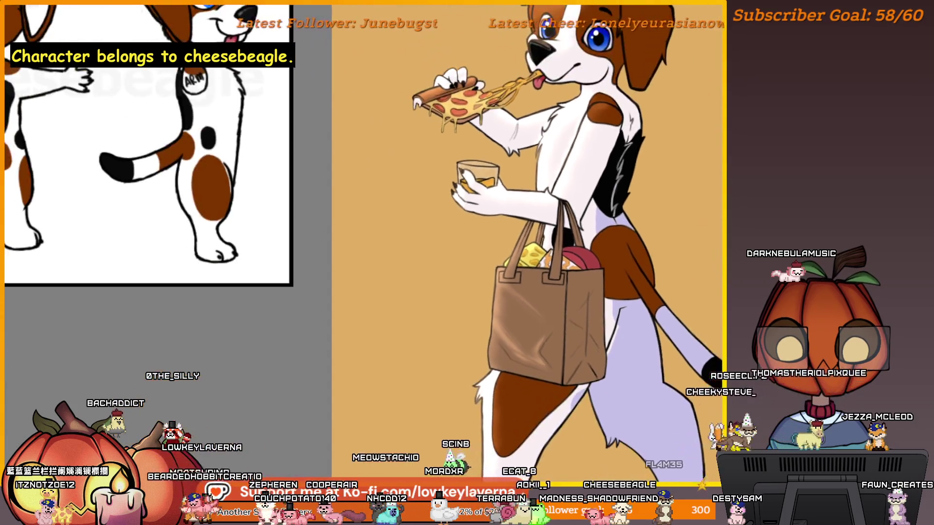
key(ctrl+z)
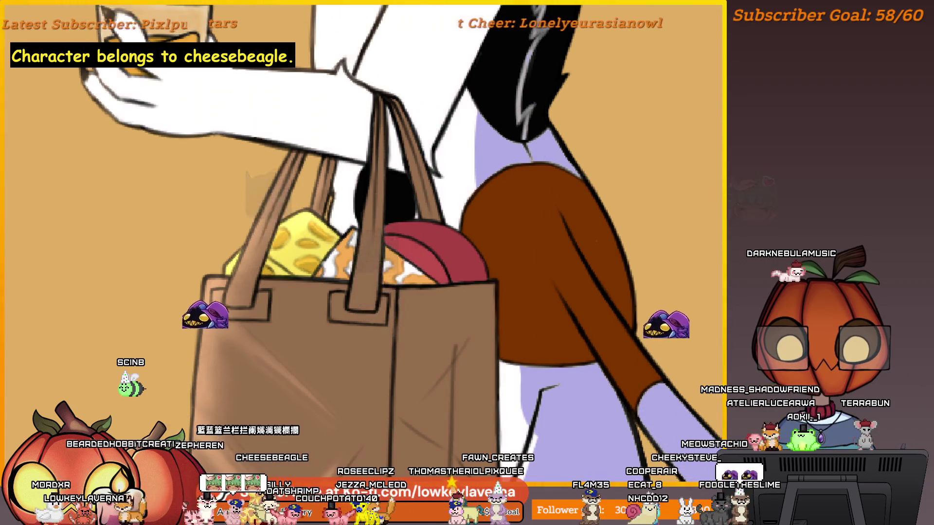
key(ctrl+z)
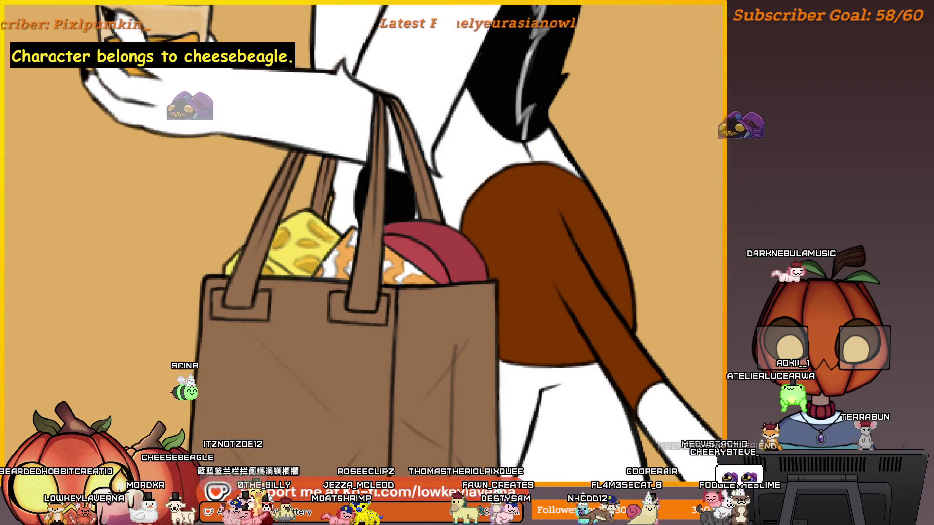
Brighten the grocery bag's left side with a soft light stroke and re-fill the leg and tail lavender
drag(438, 316, 758, 243)
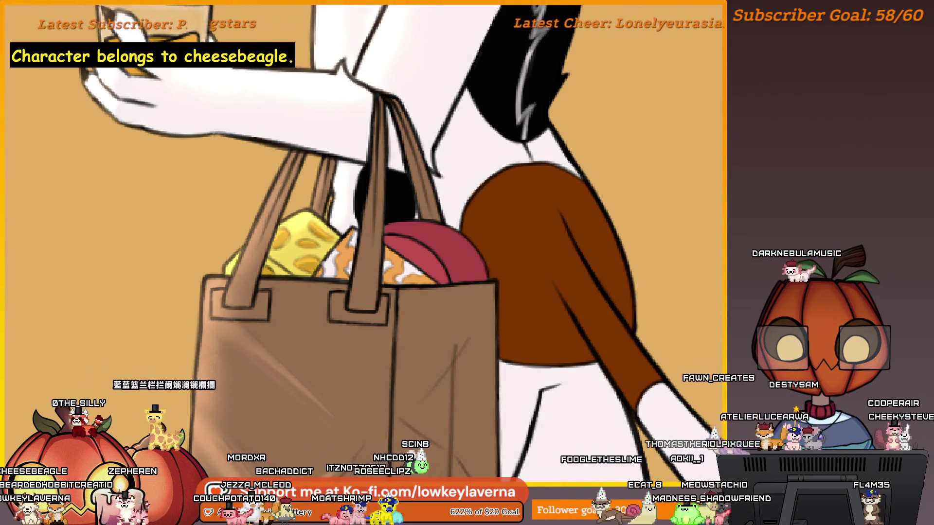
click(574, 399)
scroll(692, 254, down, 5)
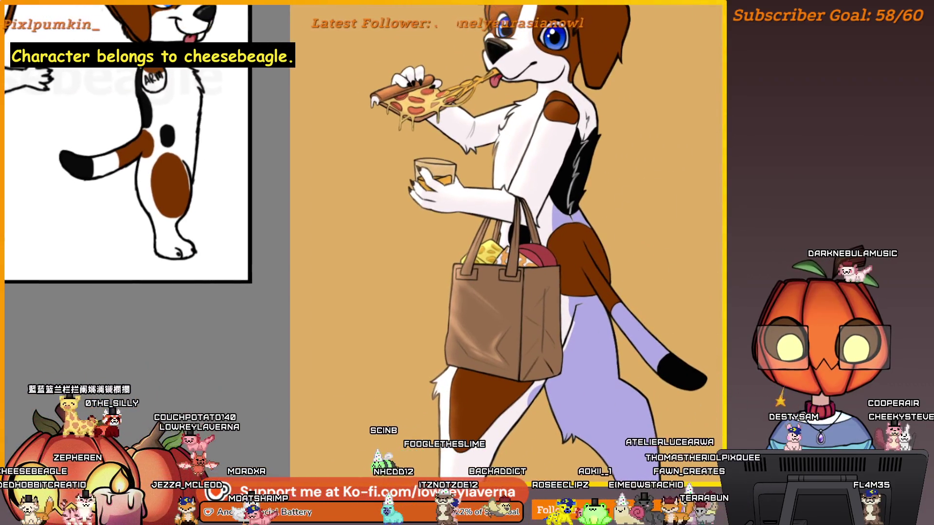
Compare the leg and tail fill before and after, then undo the dark brown tail shading
key(ctrl+z)
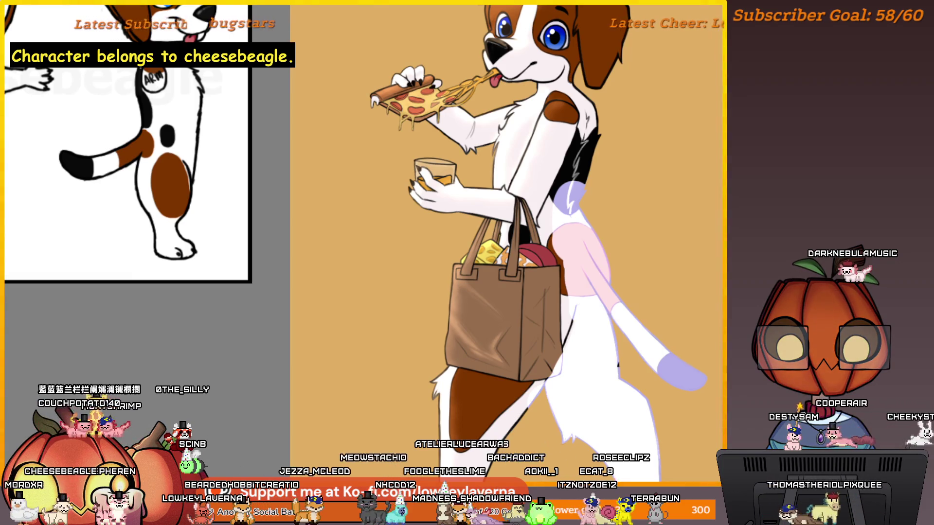
key(ctrl+shift+z)
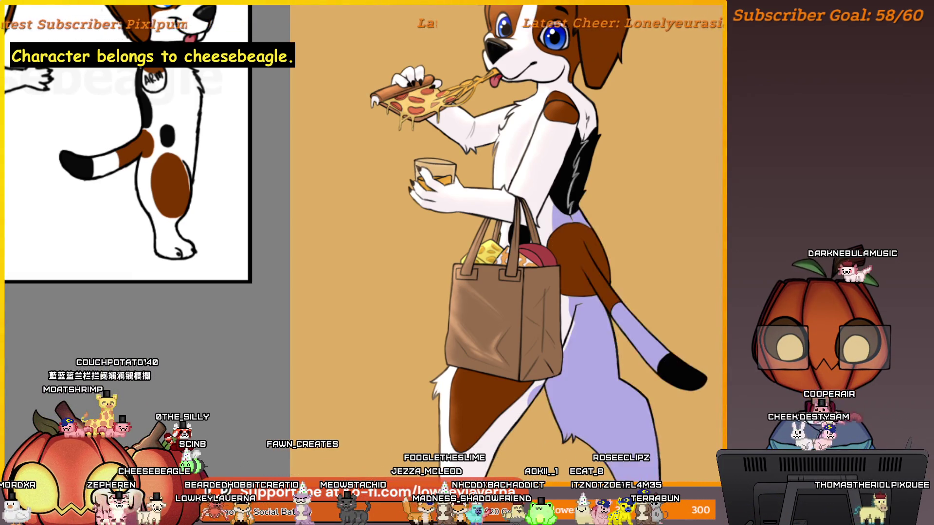
key(ctrl+z)
key(ctrl+shift+z)
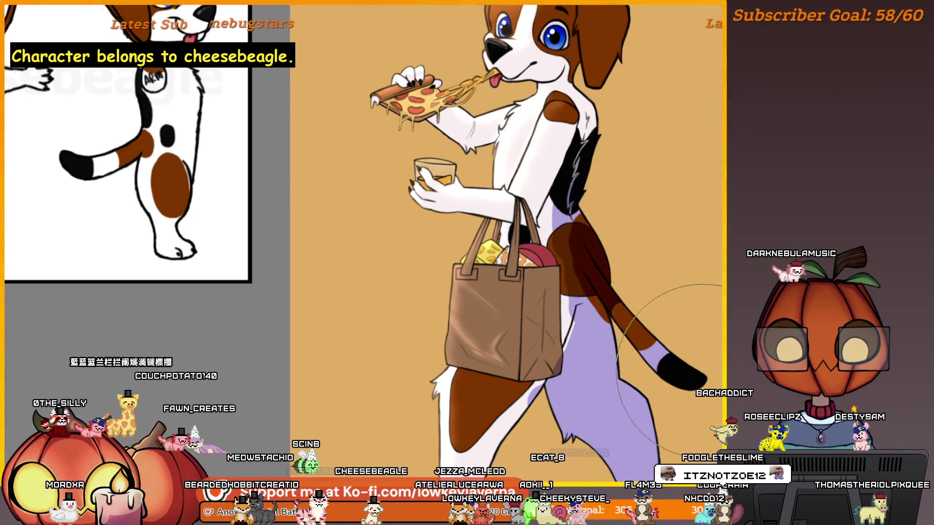
key(ctrl+z)
scroll(720, 299, down, 3)
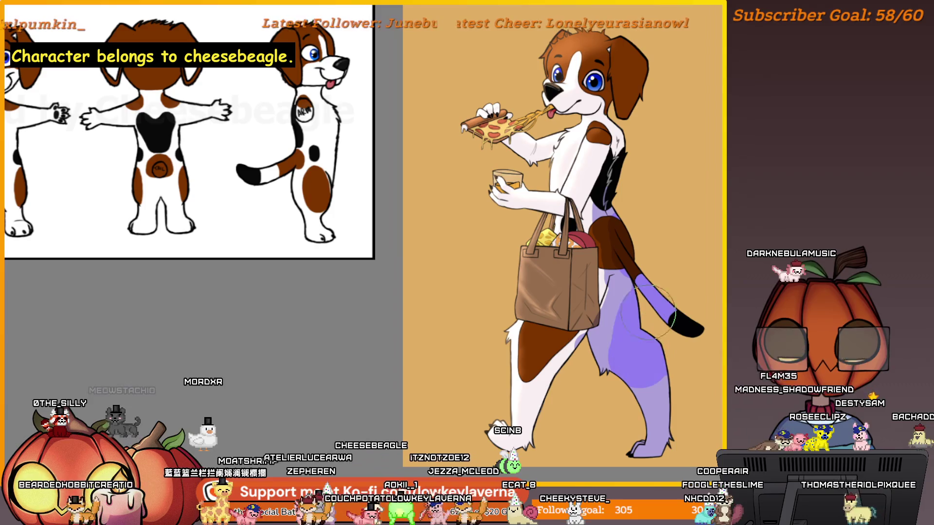
With a larger brush, paint pale lavender over the lower leg, tail tip and down the thigh
key(bracketright)
key(bracketright)
key(bracketright)
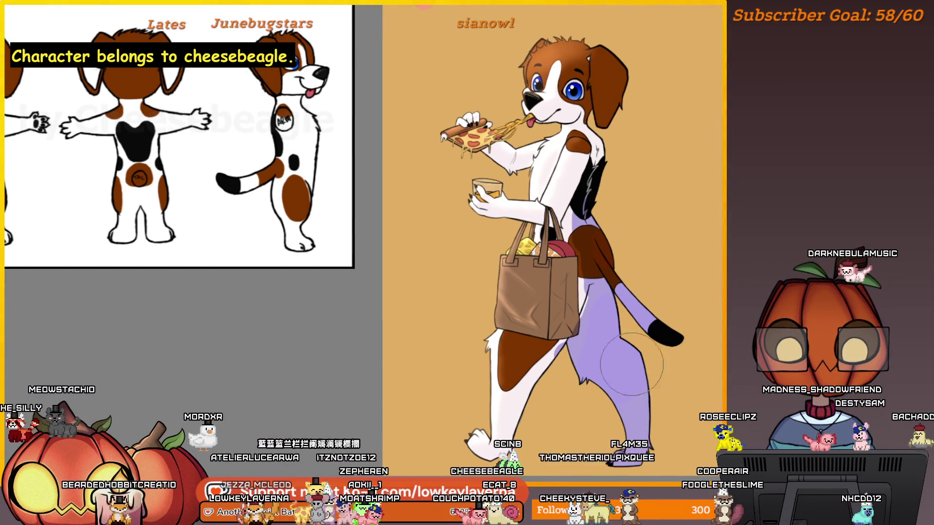
scroll(612, 323, up, 3)
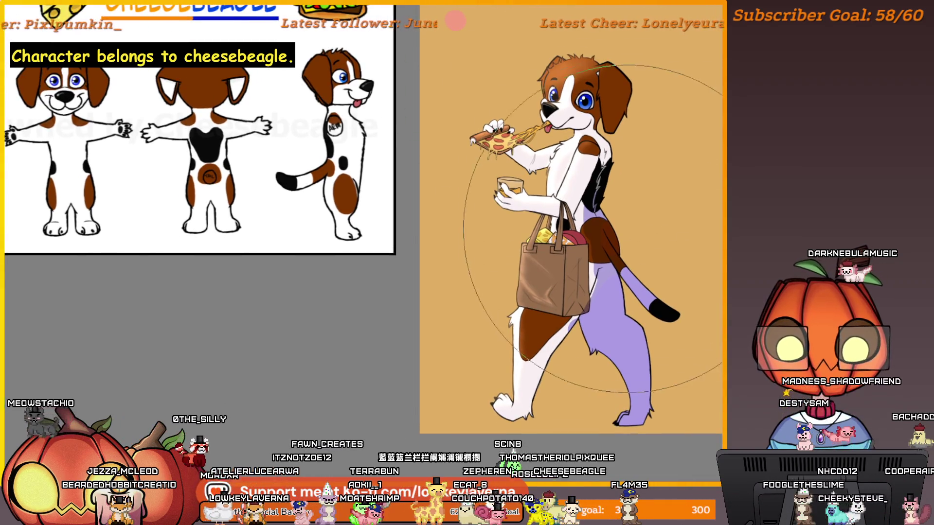
key(ctrl+d)
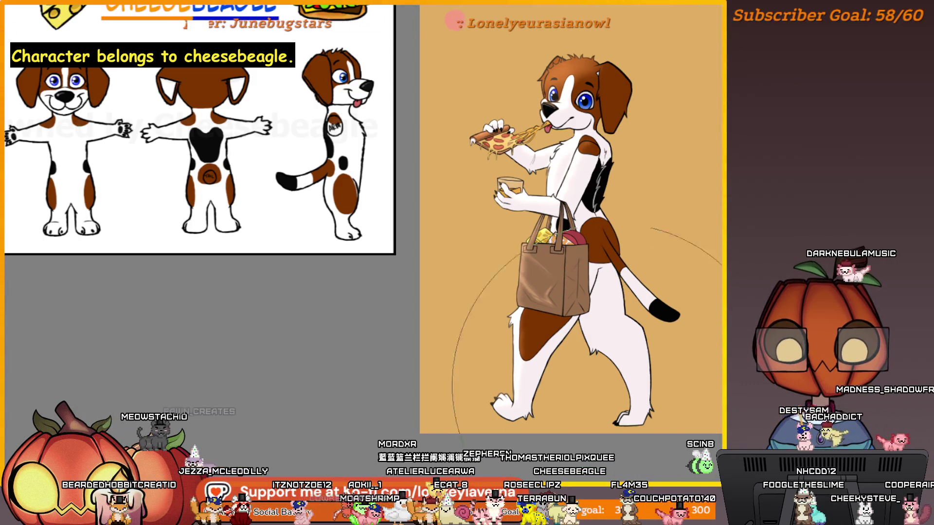
mouse_move(661, 397)
mouse_down()
mouse_move(632, 384)
mouse_move(625, 348)
mouse_up()
drag(627, 389, 671, 285)
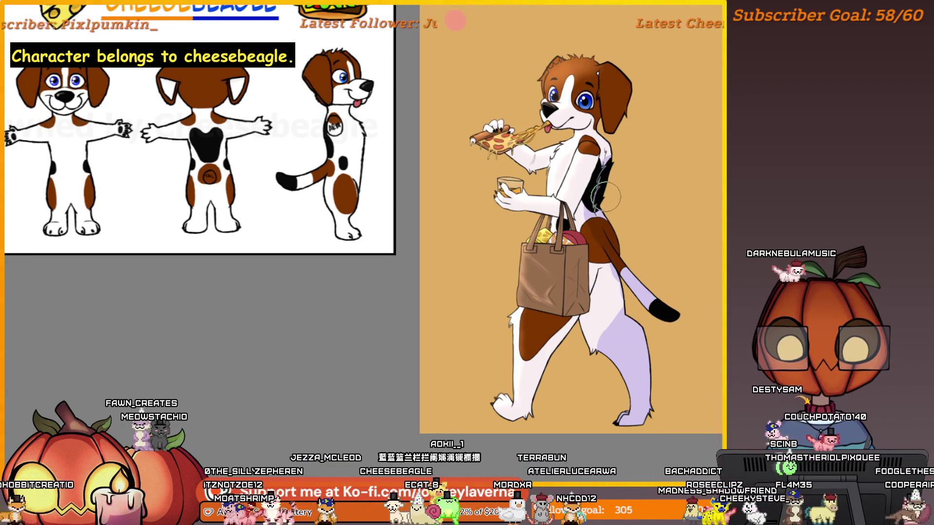
drag(604, 238, 605, 325)
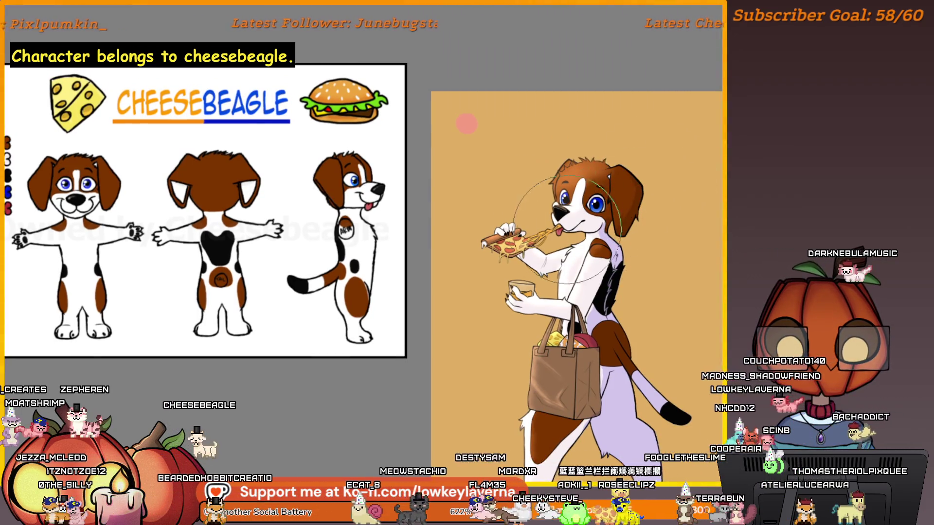
key(m)
drag(464, 180, 521, 159)
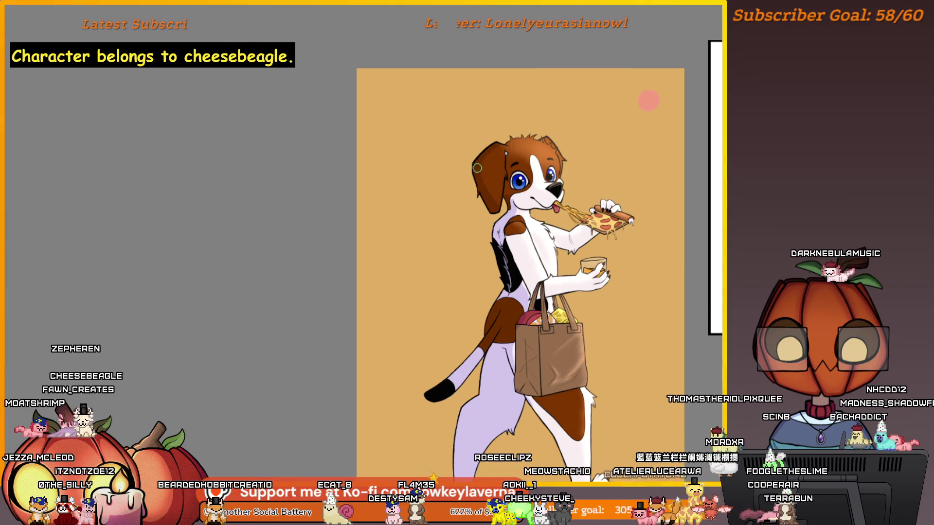
mouse_move(577, 116)
mouse_down()
mouse_move(553, 109)
mouse_move(527, 130)
mouse_up()
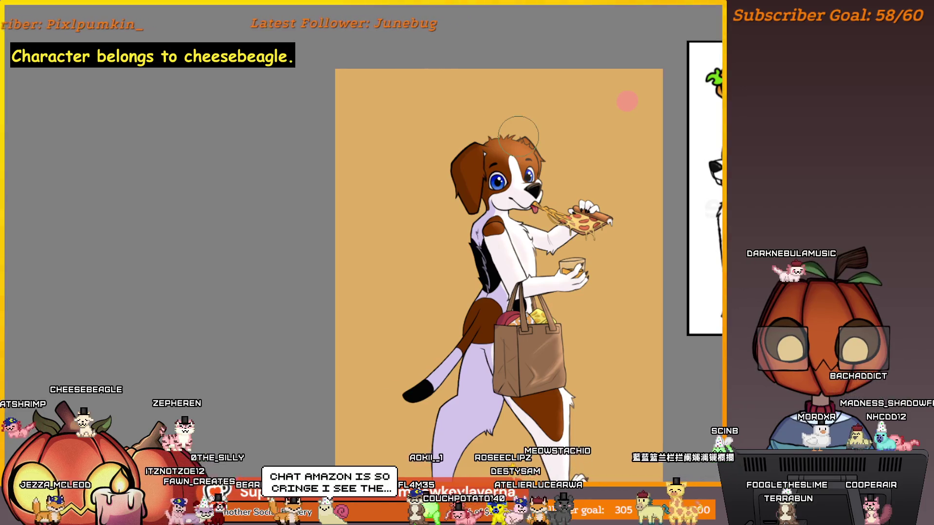
key(bracketright)
key(bracketleft)
key(bracketleft)
key(bracketleft)
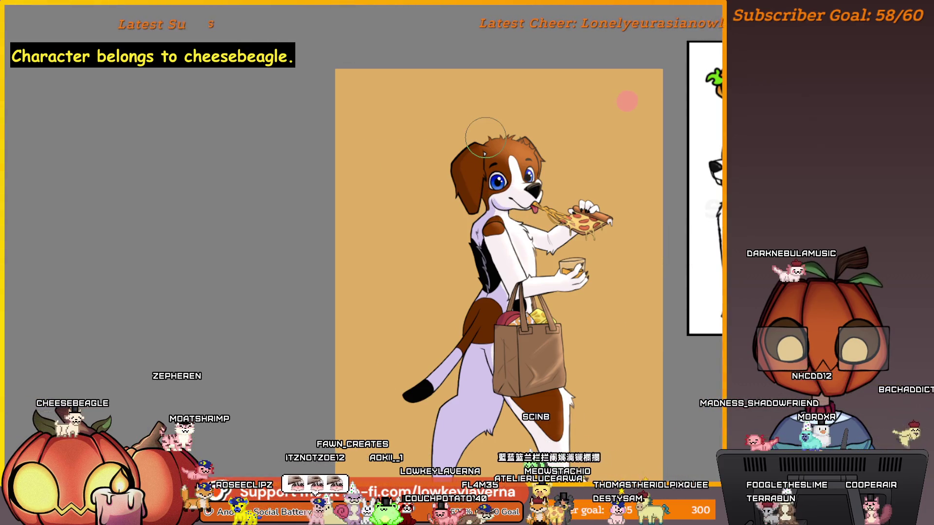
key(bracketright)
drag(492, 169, 447, 167)
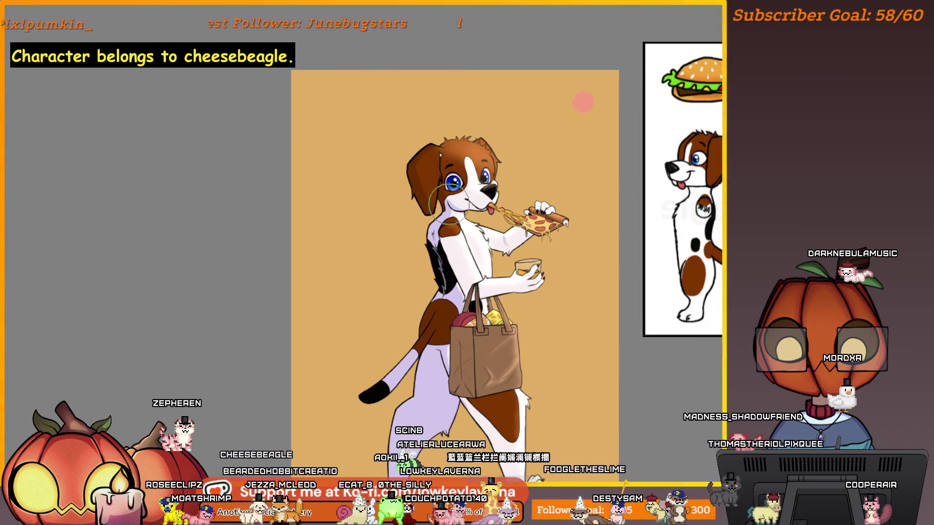
scroll(450, 187, down, 2)
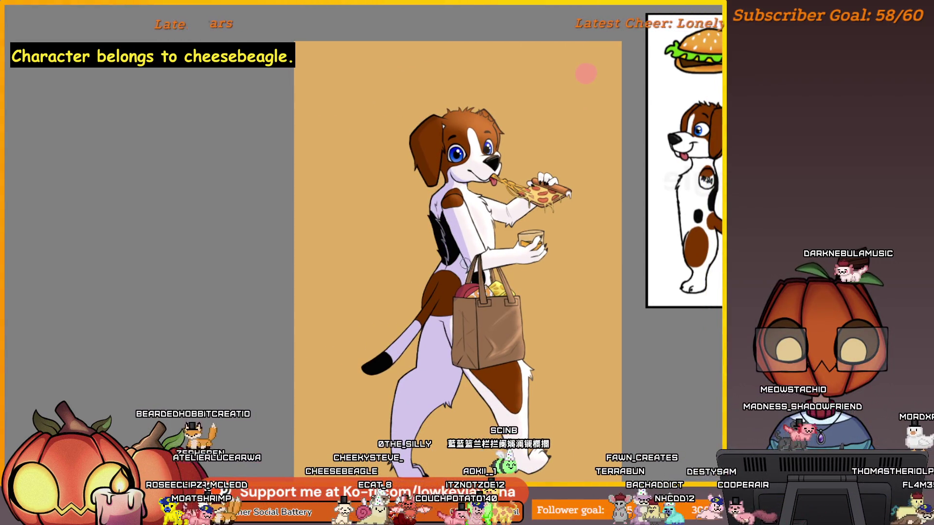
scroll(464, 217, down, 1)
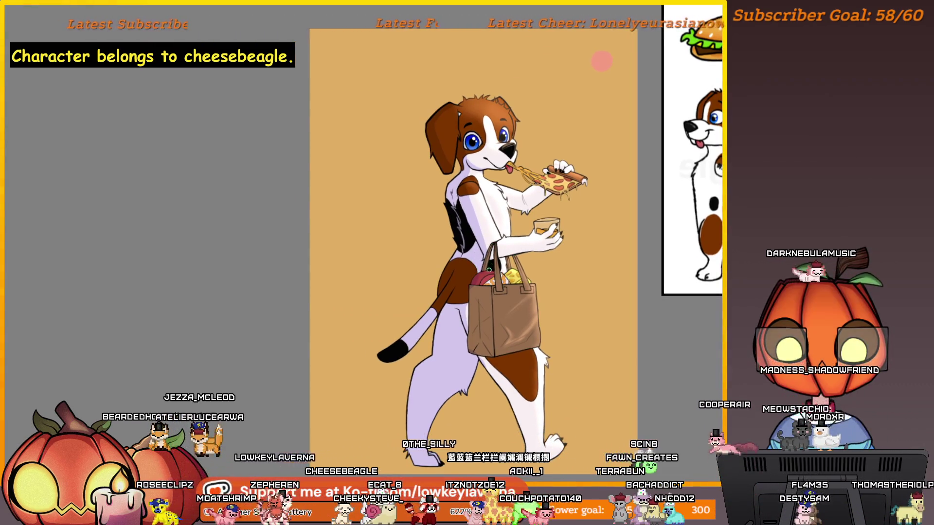
scroll(472, 285, down, 2)
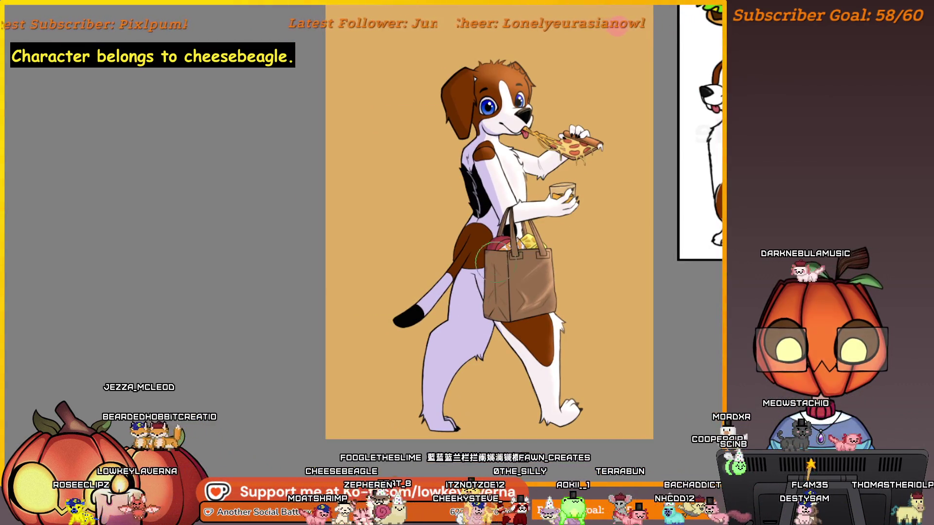
scroll(481, 269, up, 1)
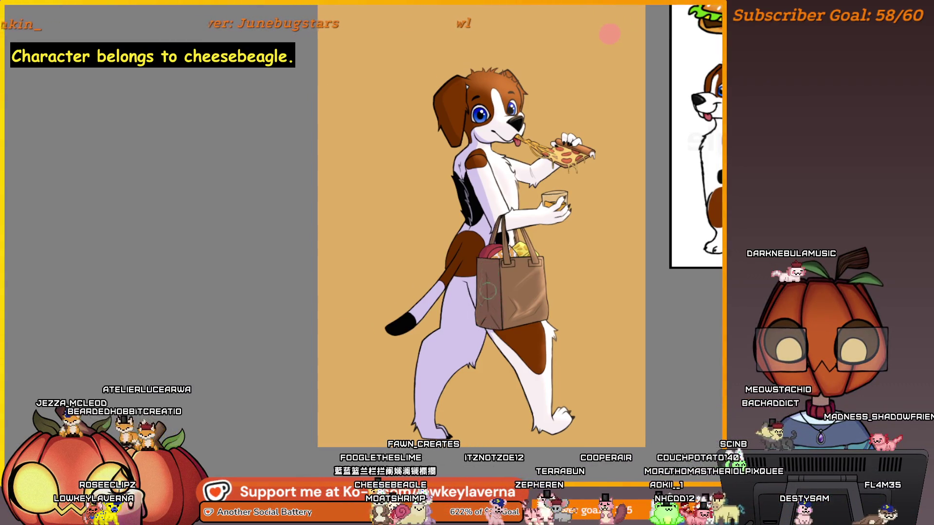
scroll(488, 291, down, 1)
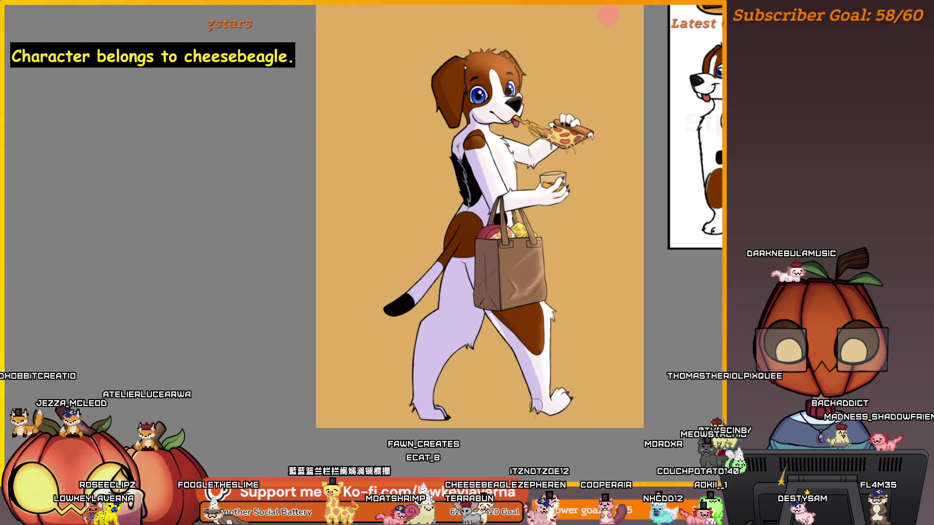
key(bracketright)
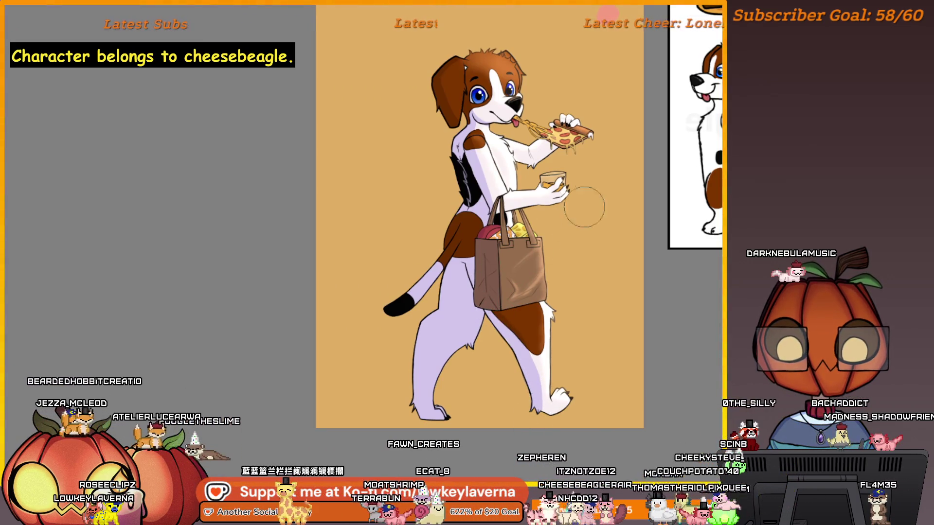
key(m)
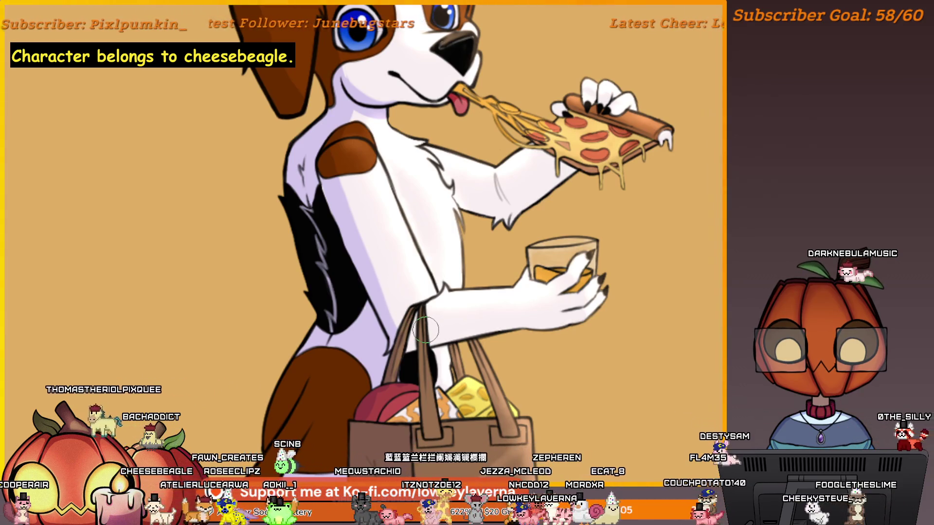
key([)
key([)
key([)
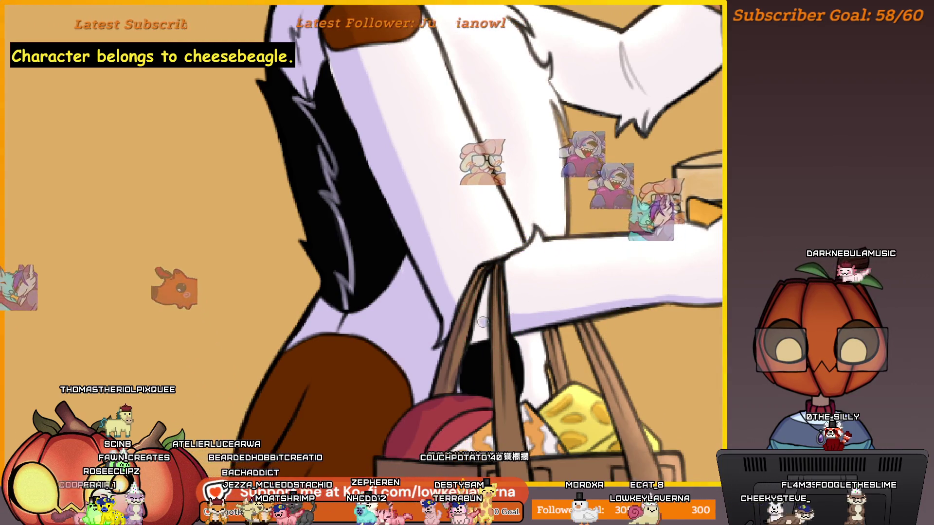
key(])
key(])
key(])
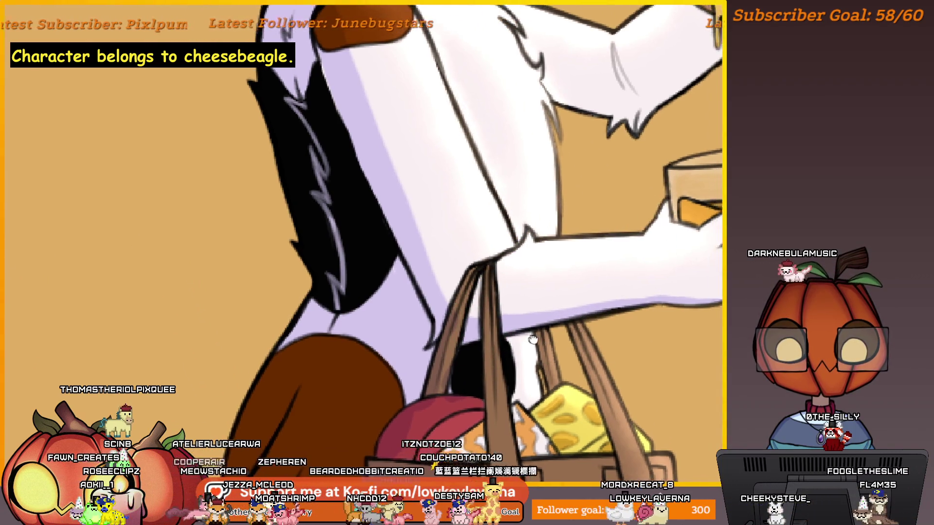
scroll(460, 358, down, 2)
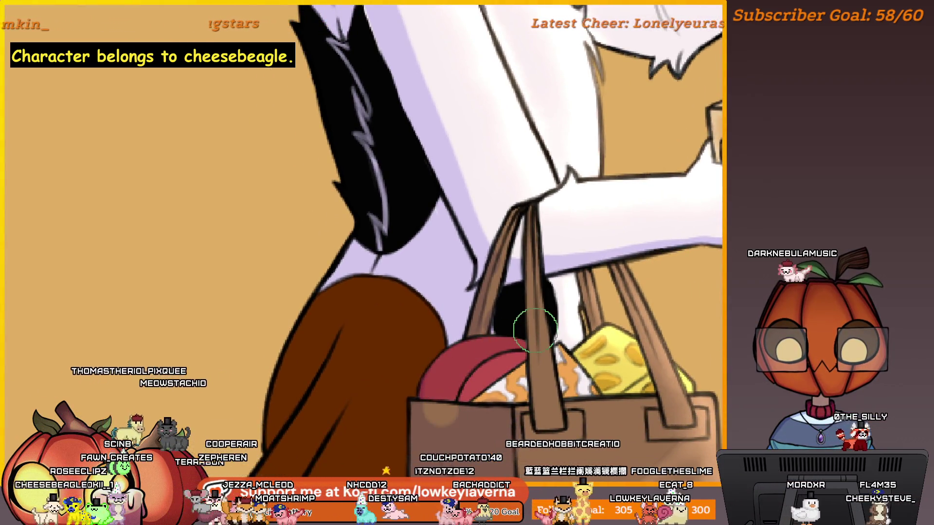
scroll(501, 360, up, 2)
scroll(611, 298, up, 2)
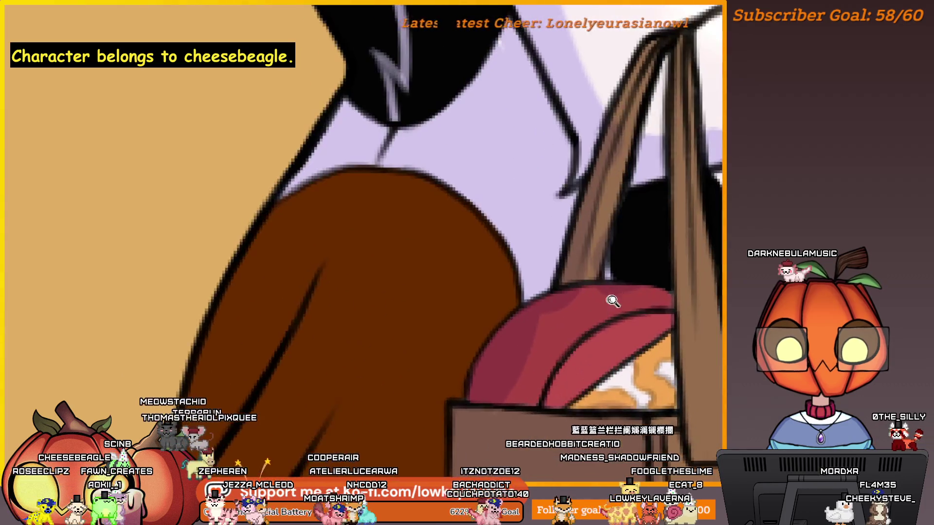
key(bracketright)
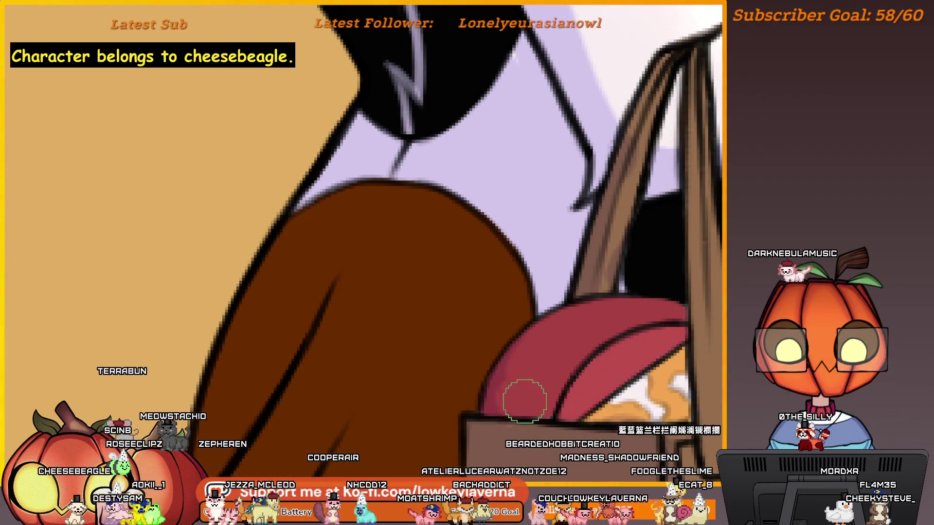
scroll(583, 321, down, 3)
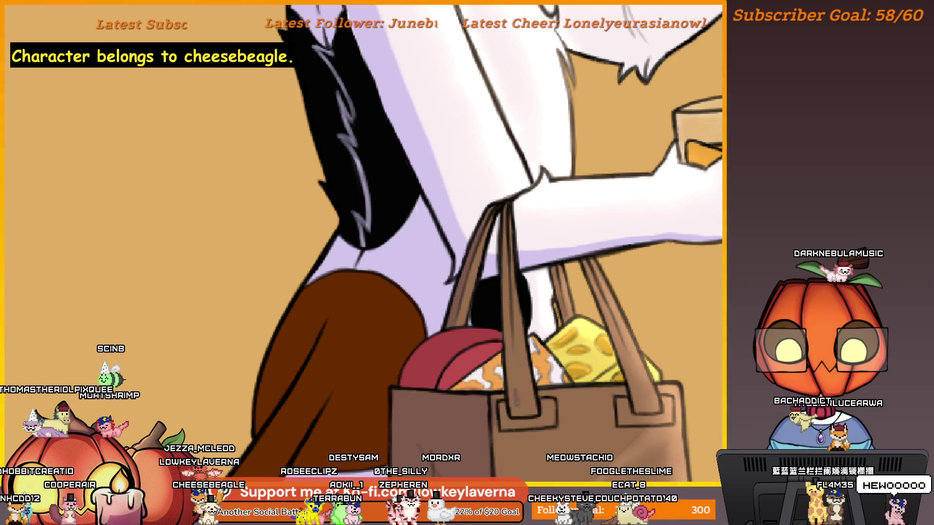
Frame the glass and grocery bag, flipping the canvas to check and back
drag(529, 389, 502, 353)
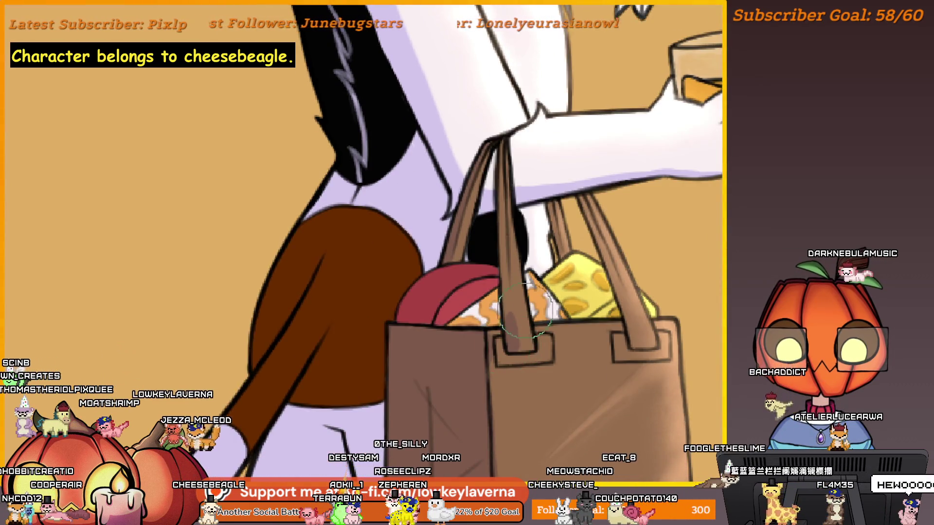
drag(525, 309, 521, 343)
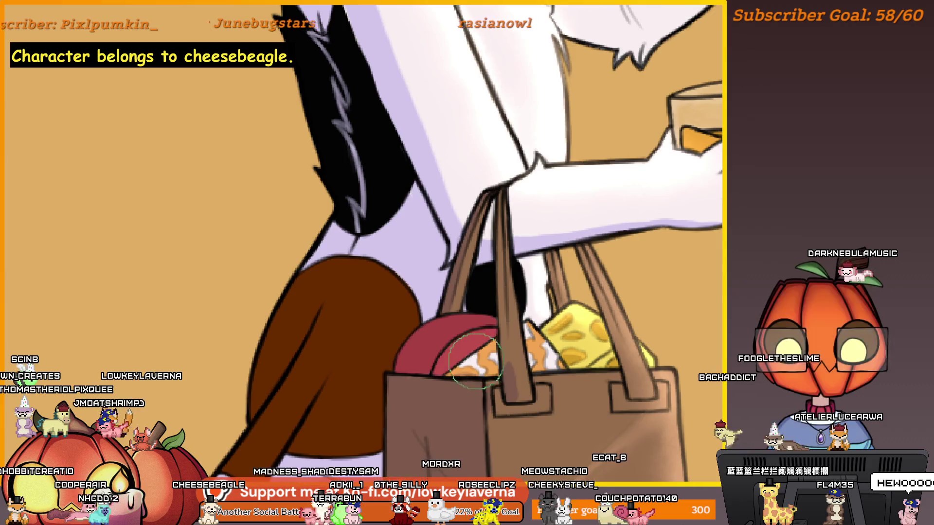
key(h)
drag(467, 367, 605, 176)
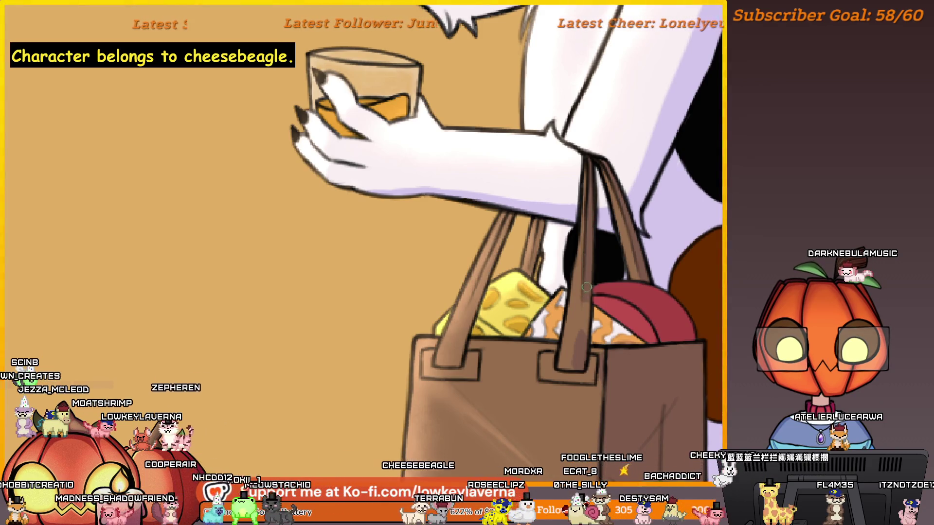
drag(576, 368, 518, 402)
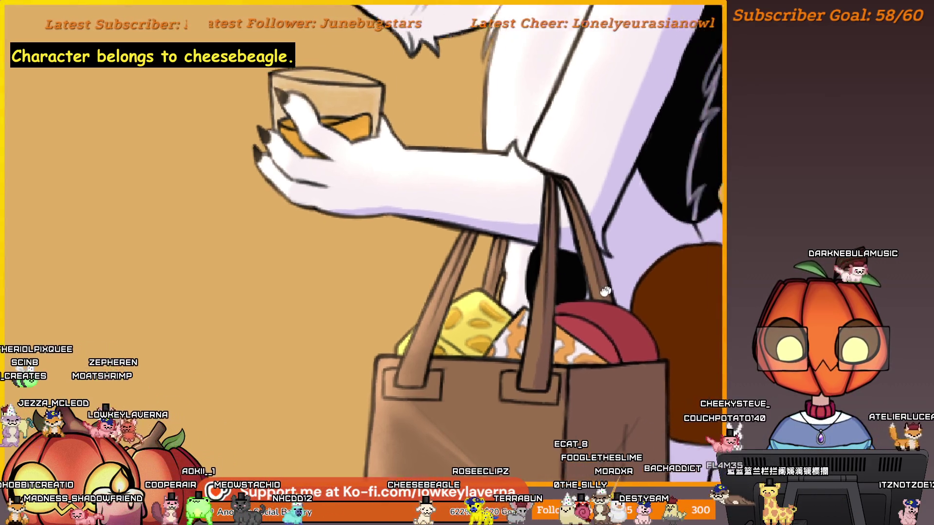
key(h)
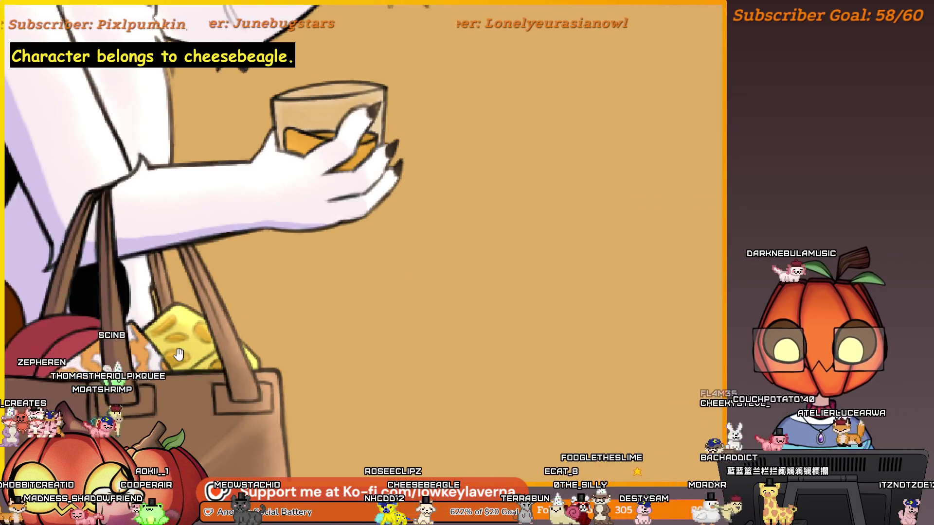
scroll(179, 354, up, 5)
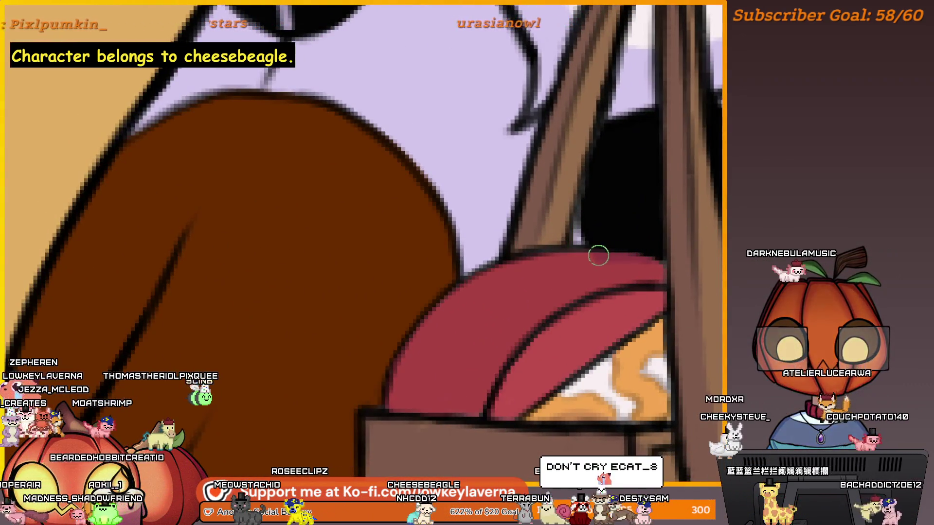
Shade the red item in the grocery bag darker, adjusting the brush size
mouse_move(599, 255)
mouse_down()
mouse_move(444, 346)
mouse_move(417, 403)
mouse_move(542, 265)
mouse_move(433, 331)
mouse_up()
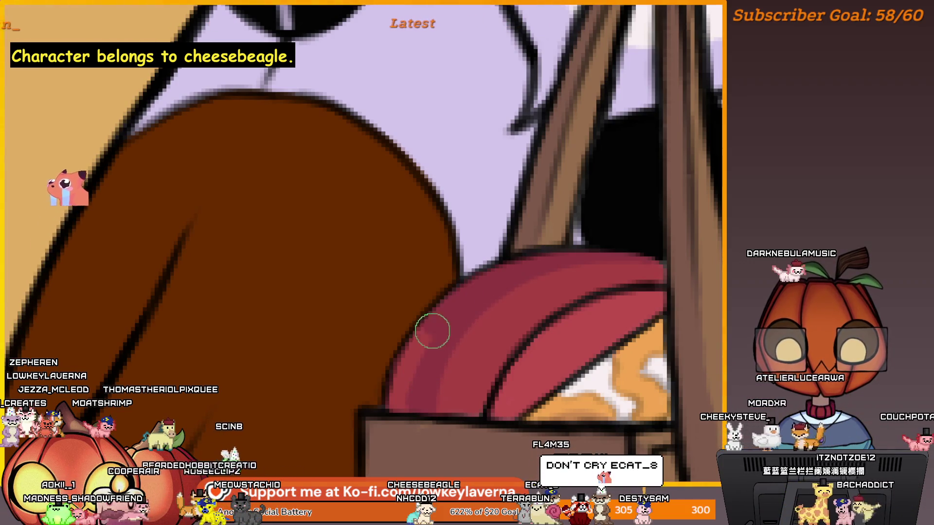
scroll(533, 336, down, 2)
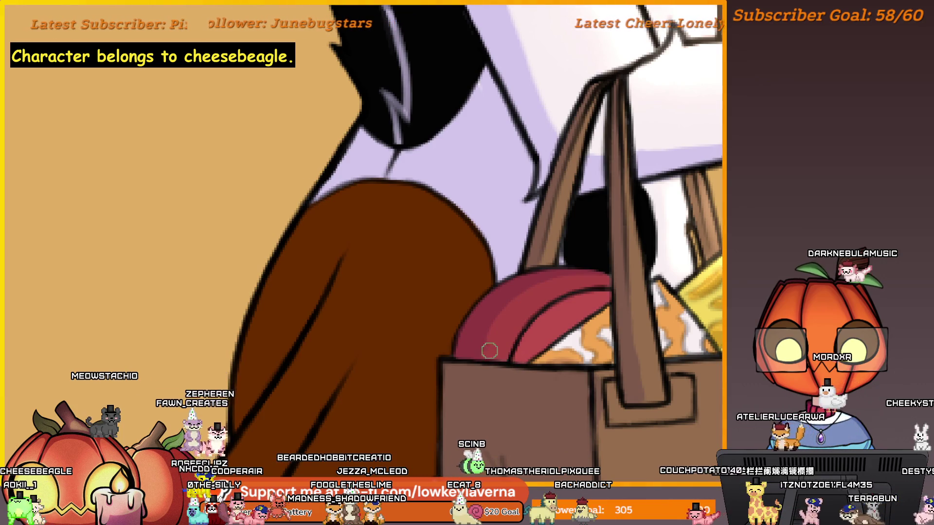
key(bracketright)
key(bracketright)
key(bracketright)
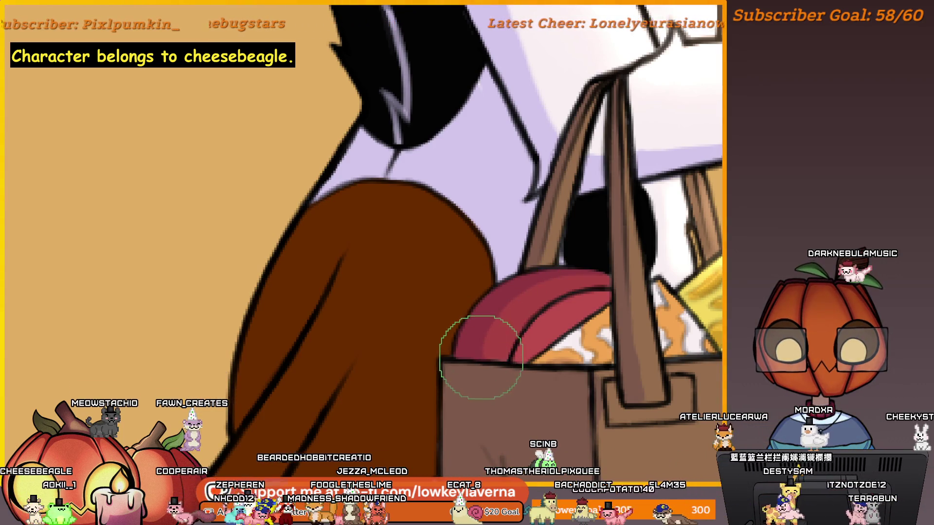
scroll(663, 270, up, 3)
scroll(596, 302, up, 1)
key(bracketleft)
key(bracketleft)
key(bracketleft)
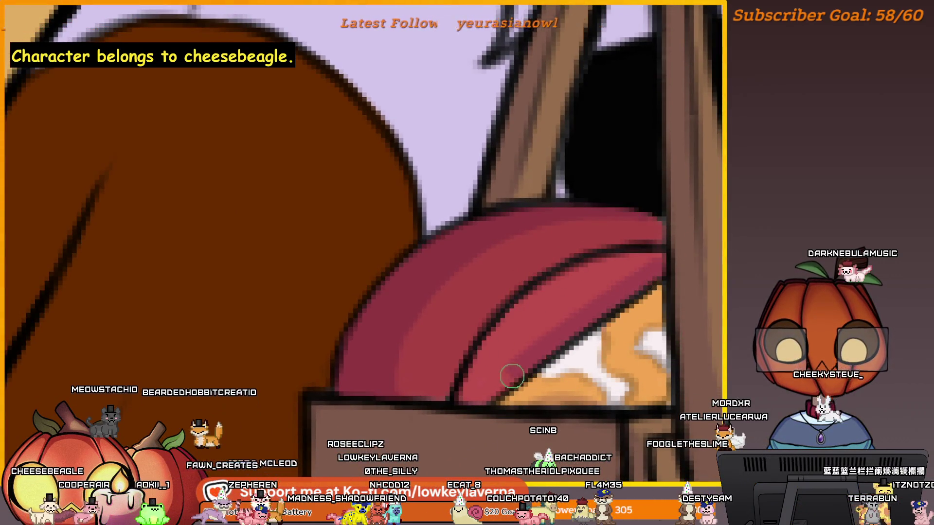
scroll(682, 249, down, 2)
Pan and slightly rotate the view to centre on the bag straps and cheese
mouse_move(683, 248)
mouse_down()
mouse_move(545, 324)
mouse_move(562, 333)
mouse_move(495, 336)
mouse_up()
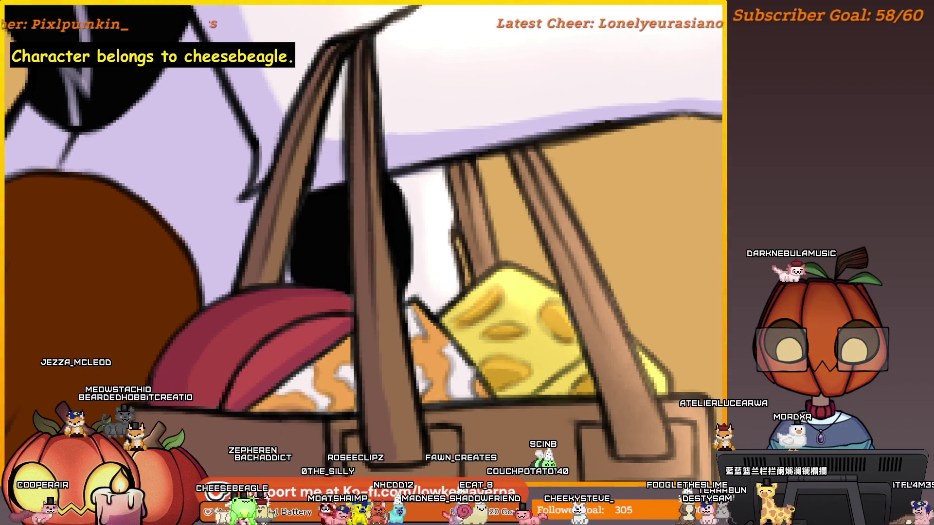
drag(514, 352, 552, 328)
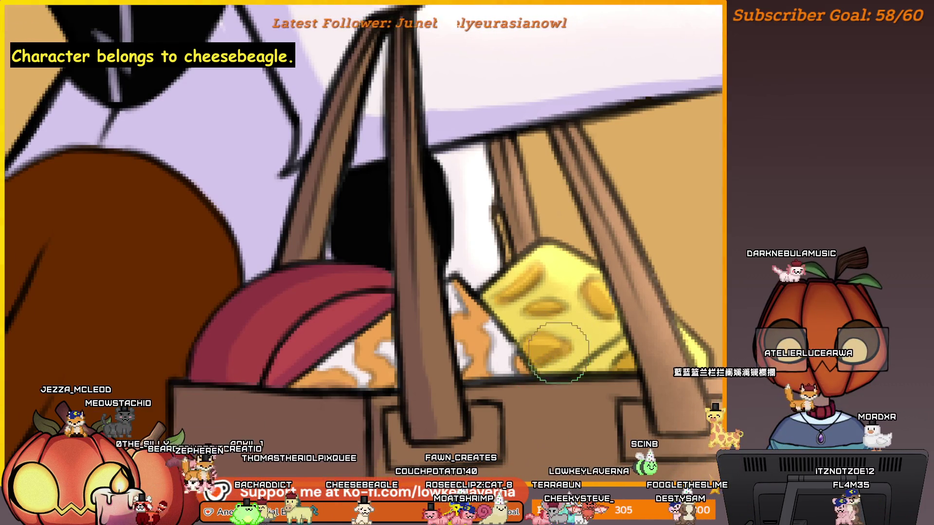
drag(559, 352, 534, 344)
drag(638, 336, 610, 319)
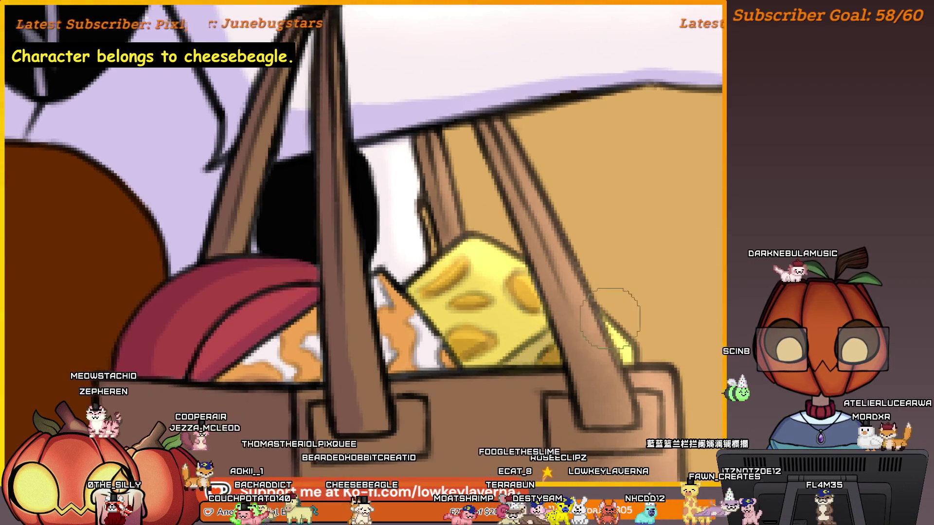
scroll(608, 331, down, 5)
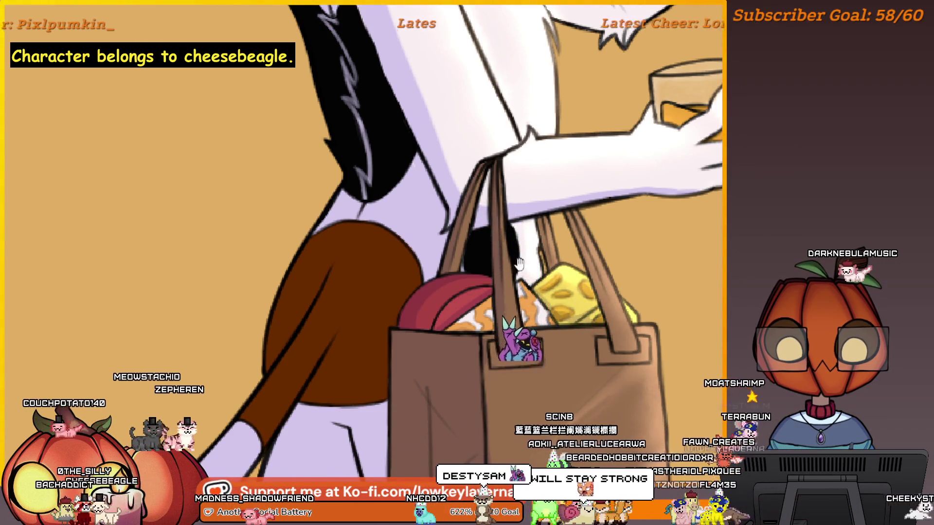
scroll(530, 271, up, 1)
drag(529, 271, 546, 256)
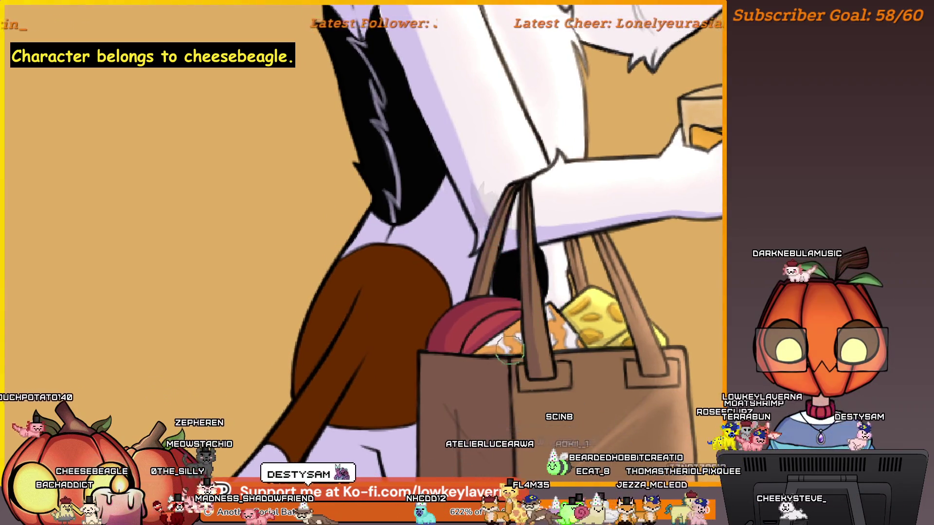
drag(486, 273, 517, 259)
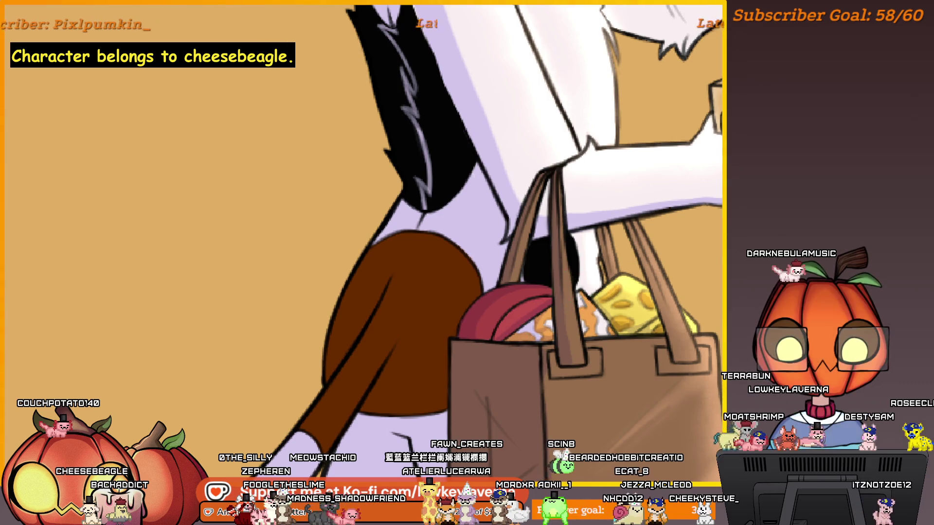
drag(501, 263, 485, 268)
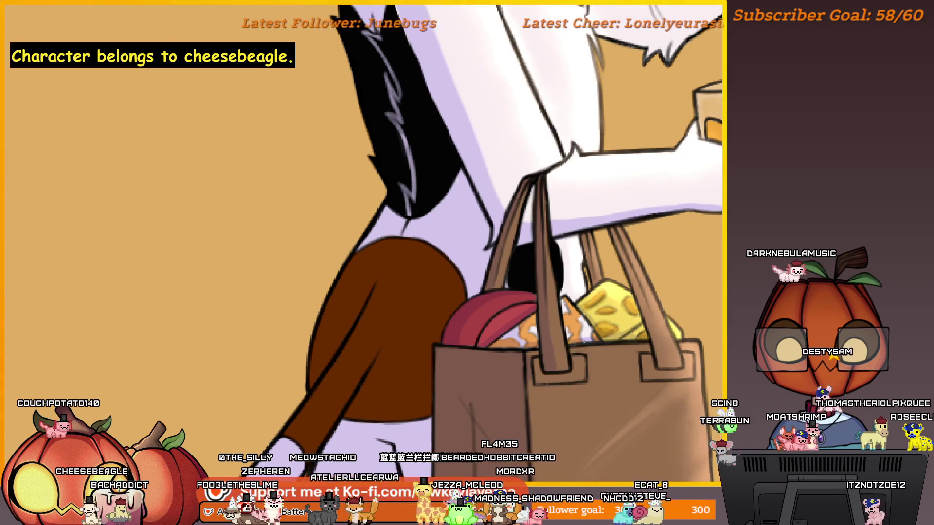
drag(477, 315, 516, 335)
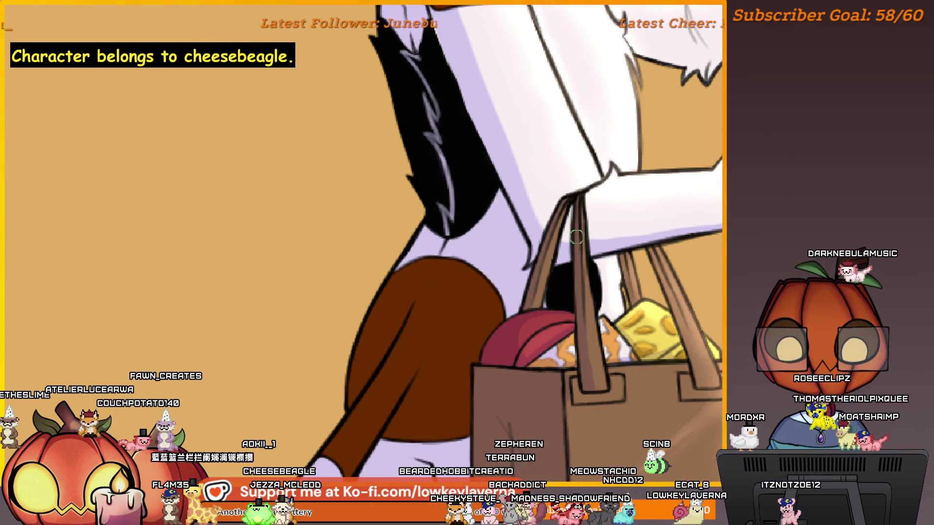
Zoom out, mirror the canvas and pan so the whole artwork sits beside the reference sheet
scroll(527, 345, up, 2)
scroll(582, 279, down, 5)
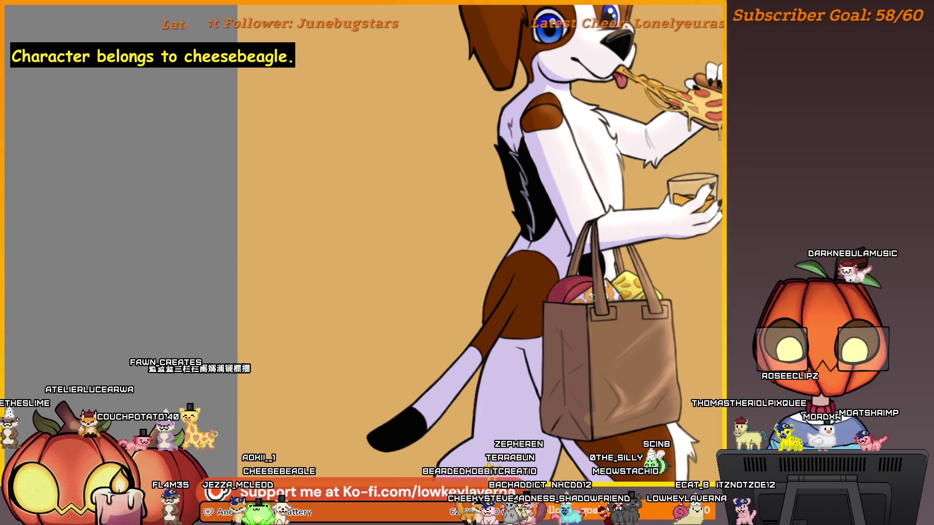
scroll(593, 298, down, 3)
key(m)
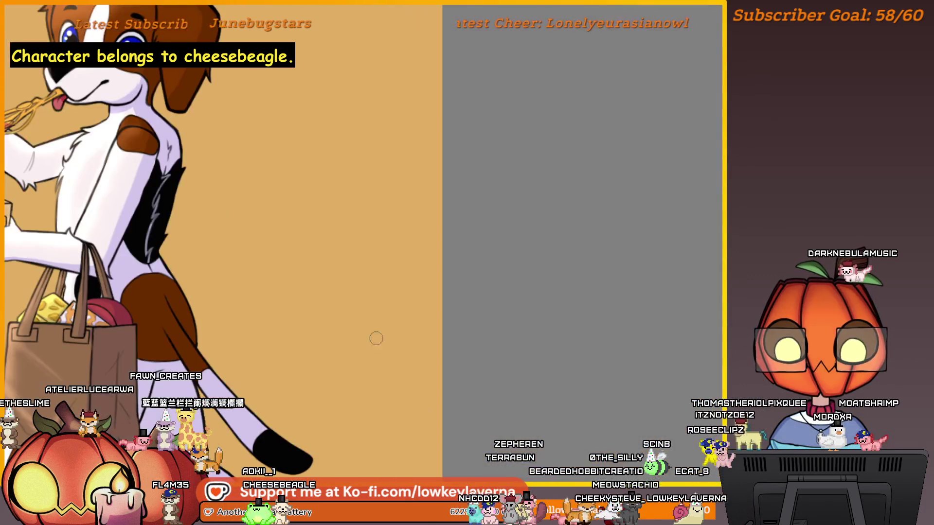
scroll(375, 337, down, 2)
drag(342, 312, 529, 223)
scroll(397, 321, up, 4)
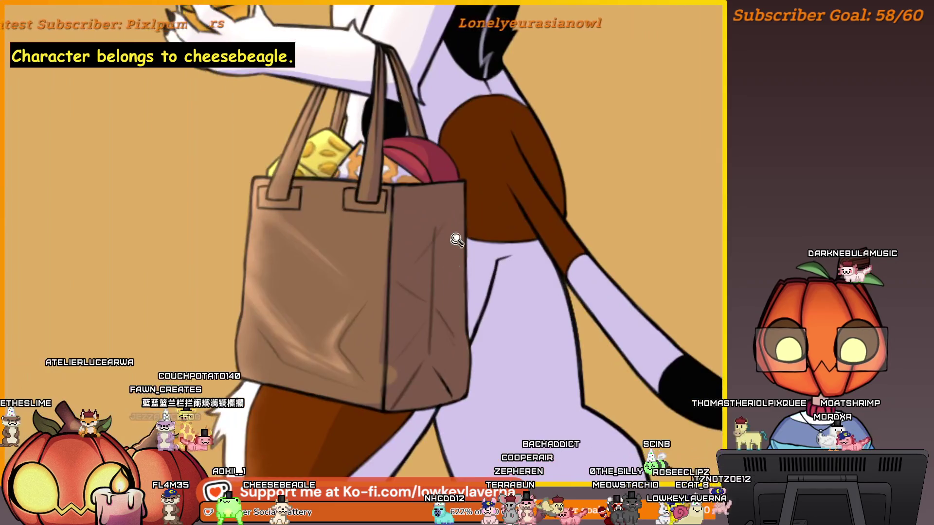
scroll(455, 239, down, 4)
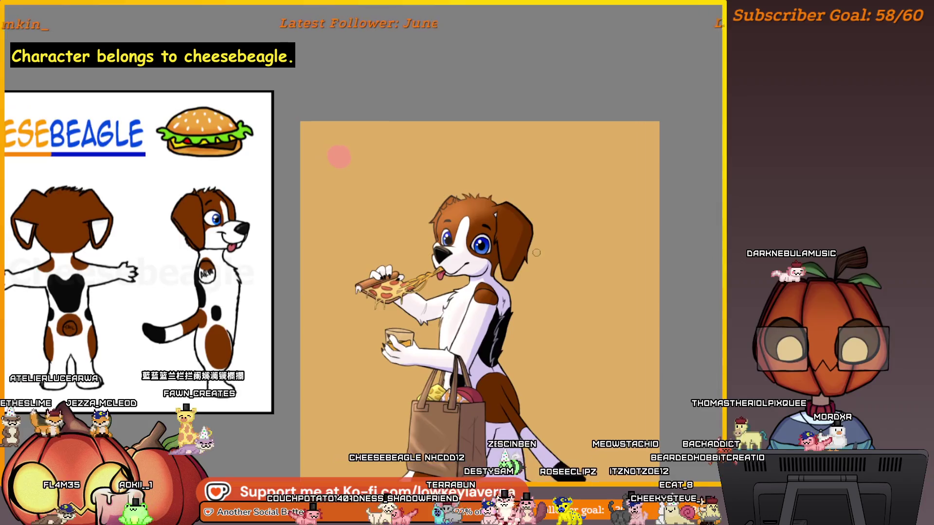
scroll(536, 252, up, 4)
scroll(521, 269, down, 4)
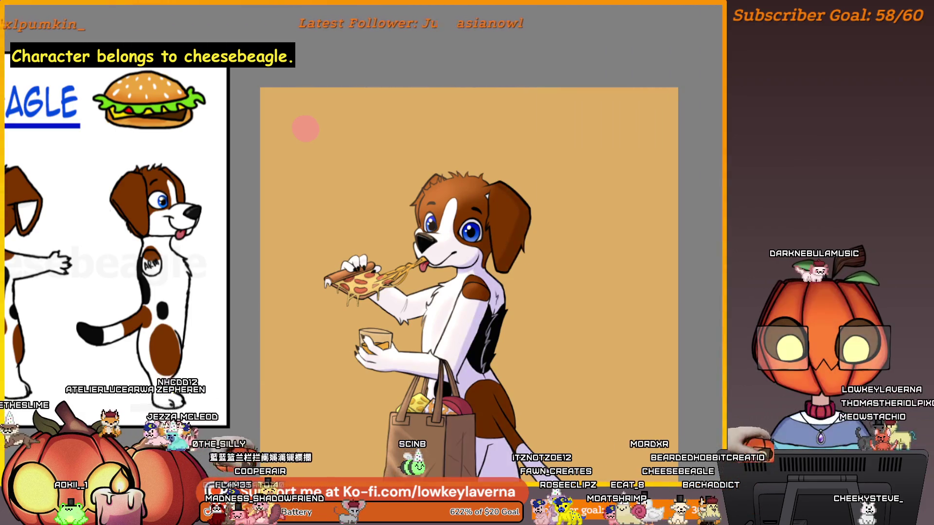
scroll(476, 244, up, 5)
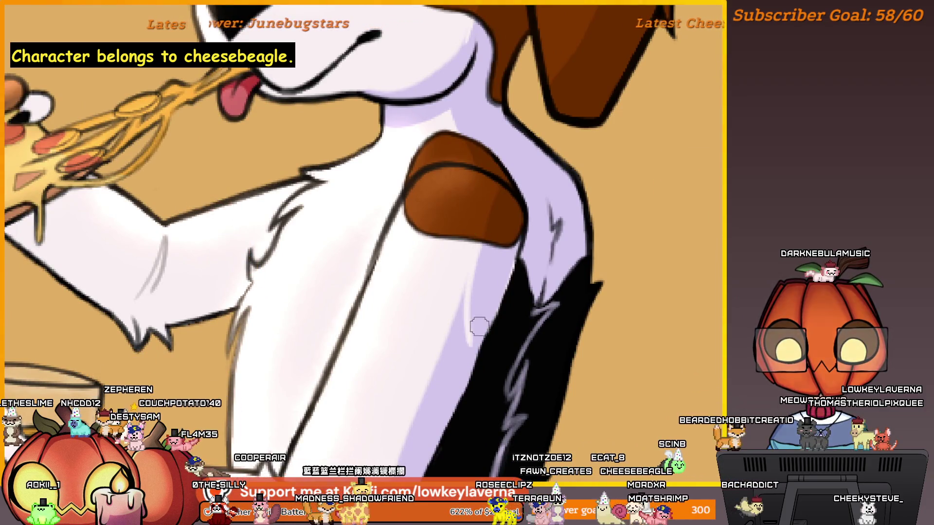
Zoom out from the arm with Ctrl+0 and minus, mirroring the view, to include the reference sheet
drag(462, 317, 467, 254)
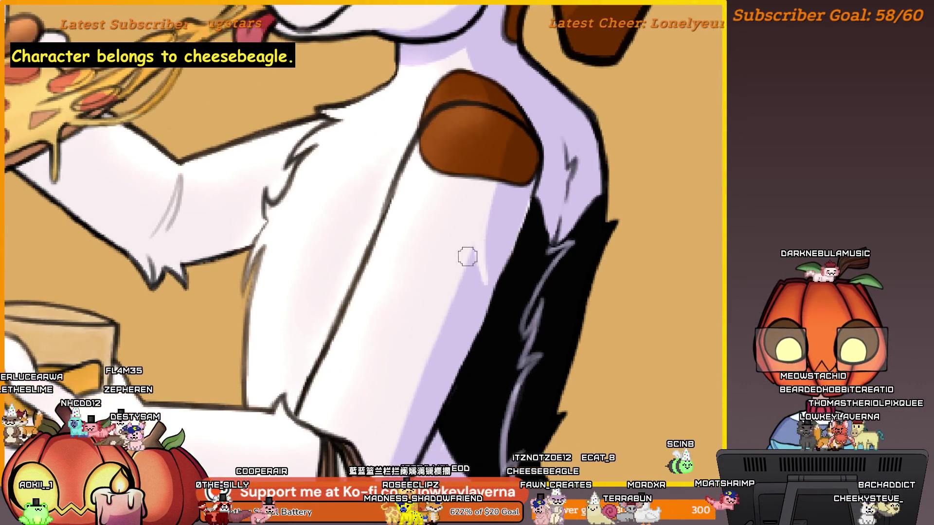
scroll(454, 319, down, 1)
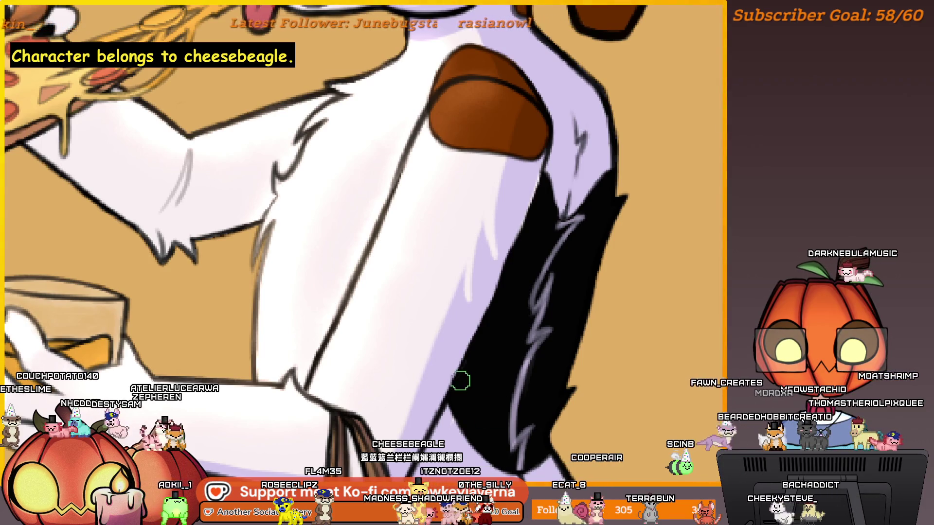
key(ctrl+0)
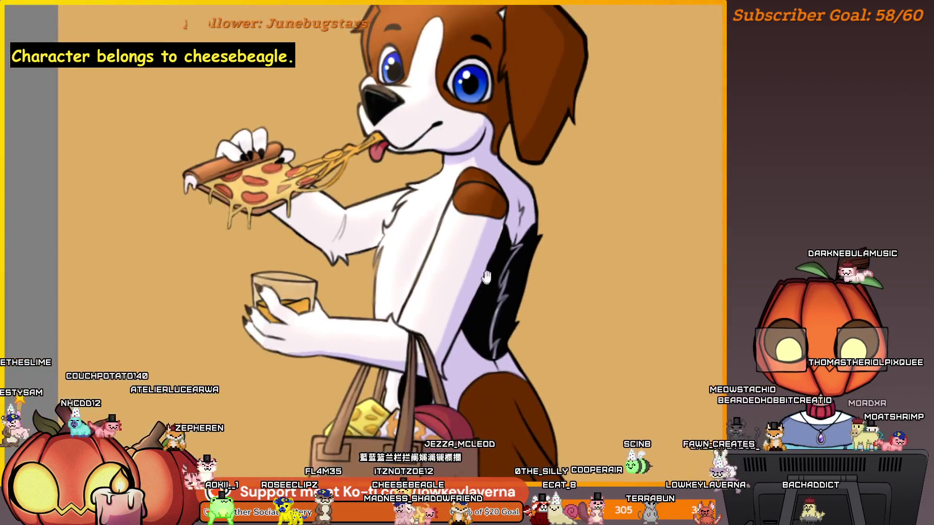
key(m)
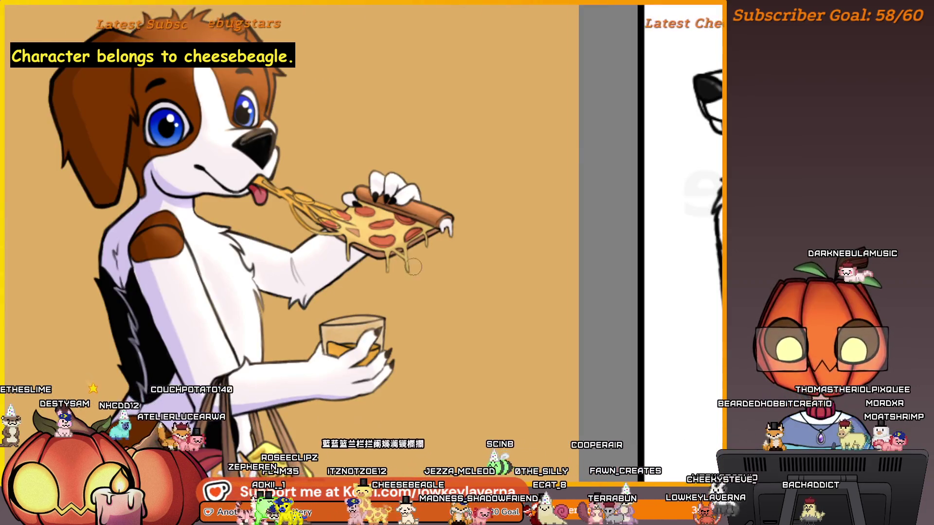
key(minus)
key(minus)
key(minus)
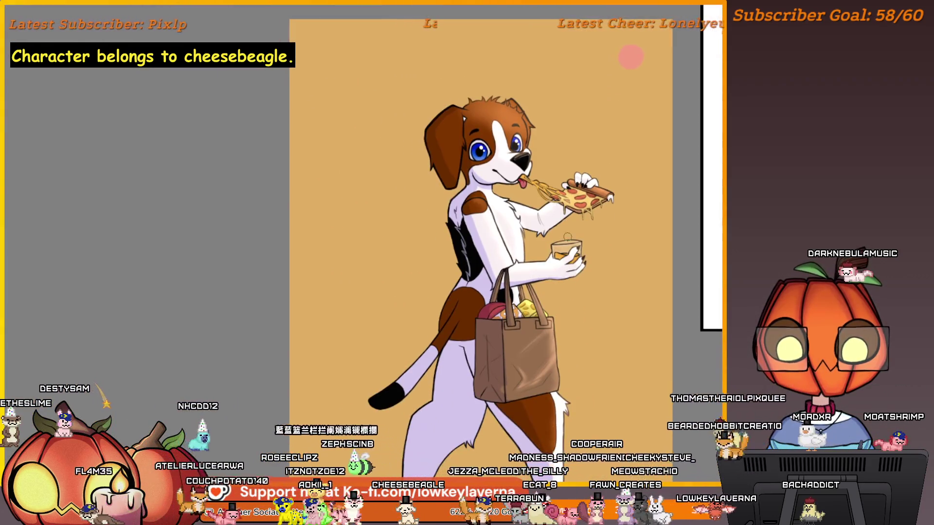
key(minus)
key(minus)
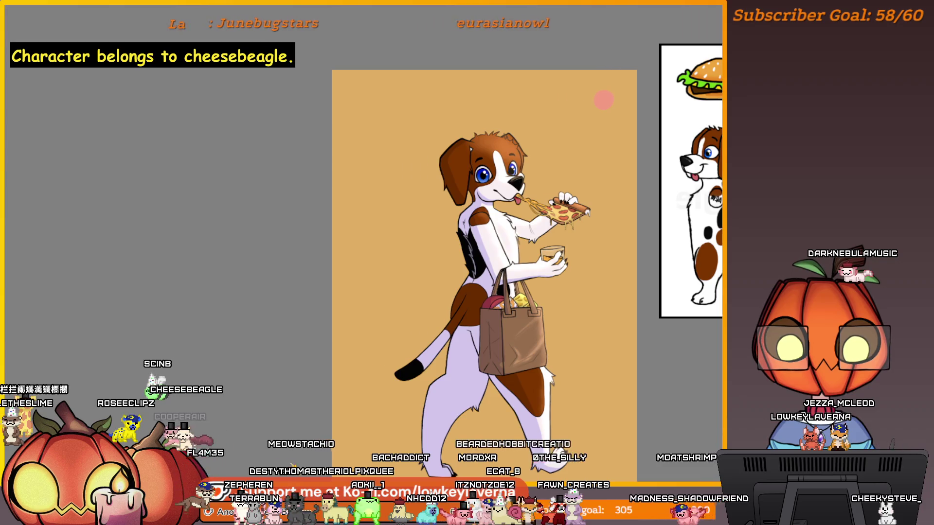
Inspect the eye close-up with a tiny brush, then fit, mirror and reposition the whole illustration
scroll(590, 156, up, 10)
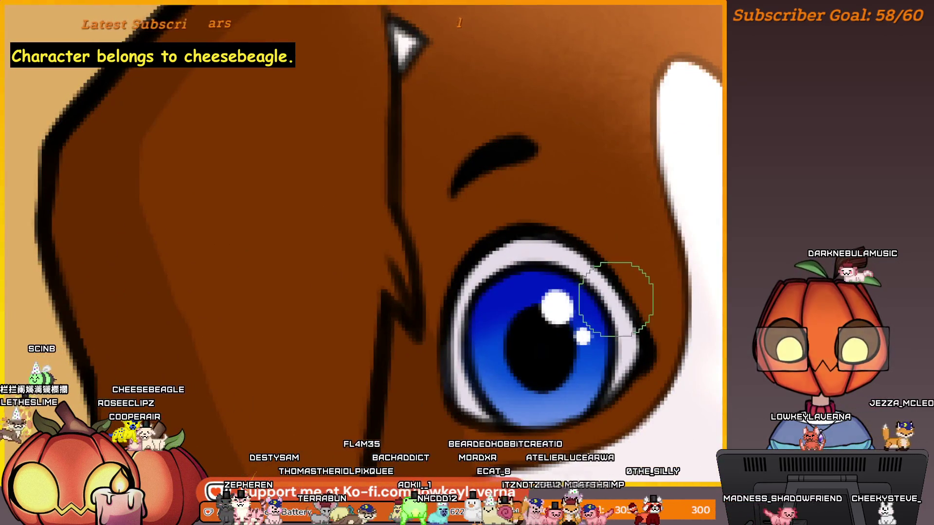
key(bracketright)
key(bracketright)
key(bracketright)
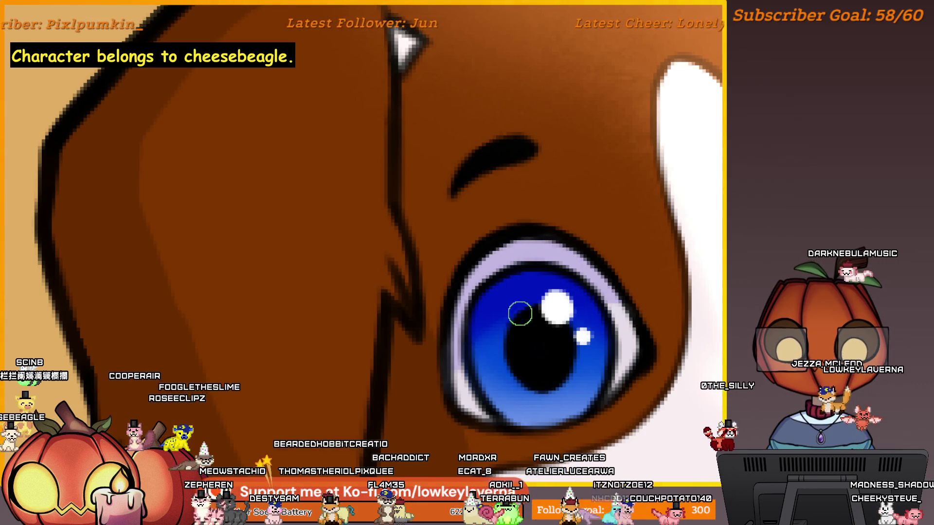
key(bracketleft)
key(bracketleft)
key(bracketleft)
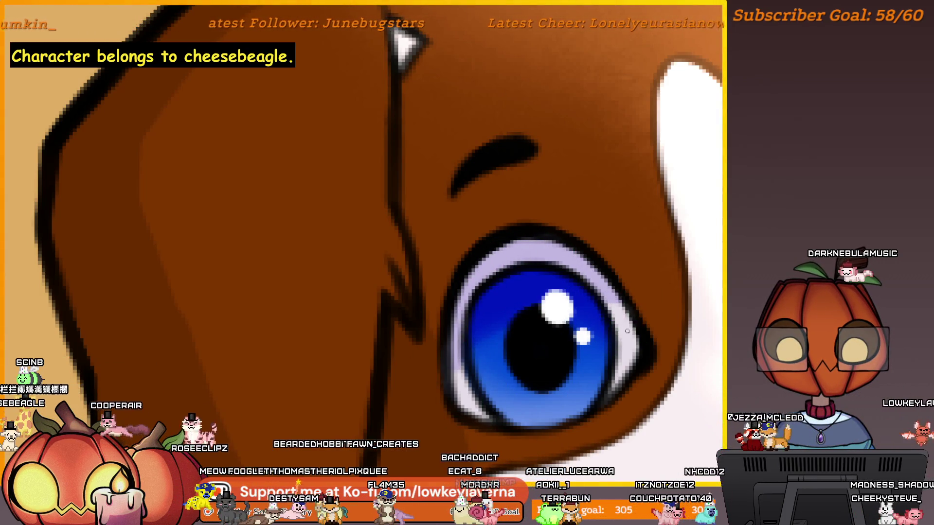
key(ctrl+0)
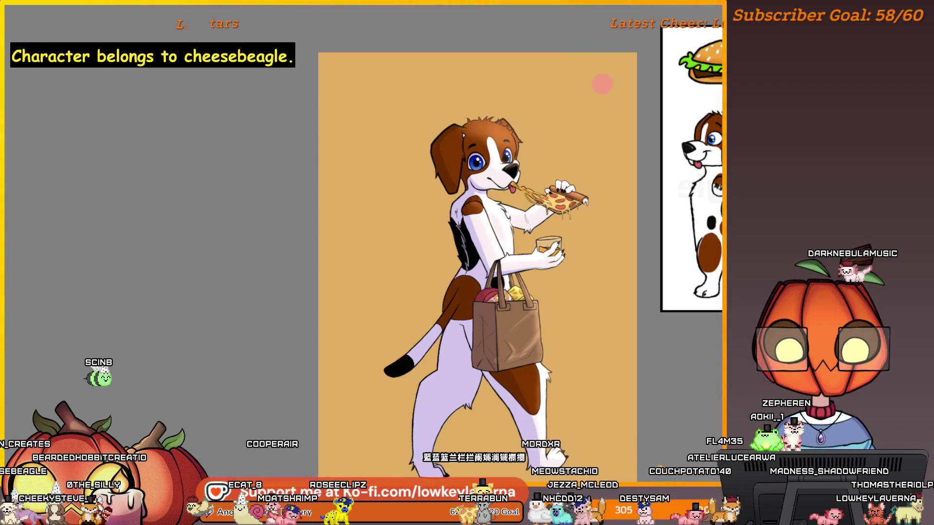
key(m)
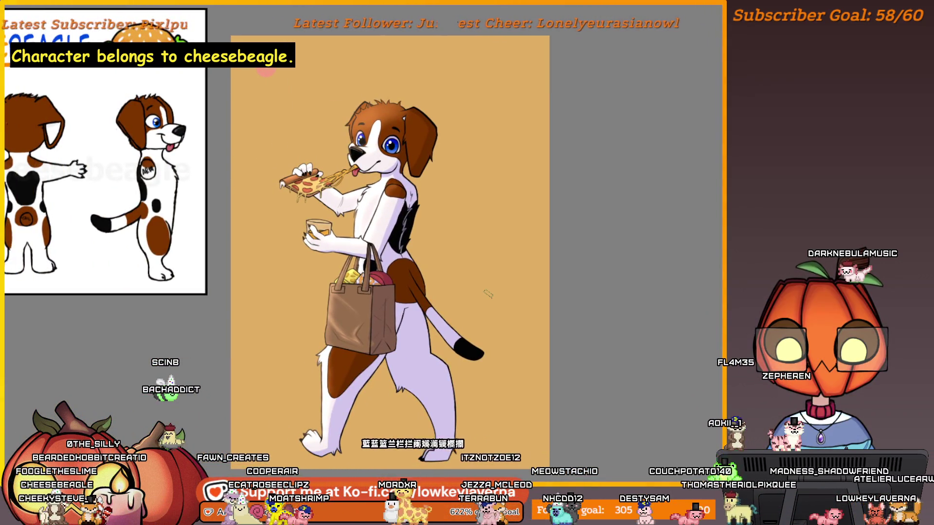
drag(440, 201, 513, 291)
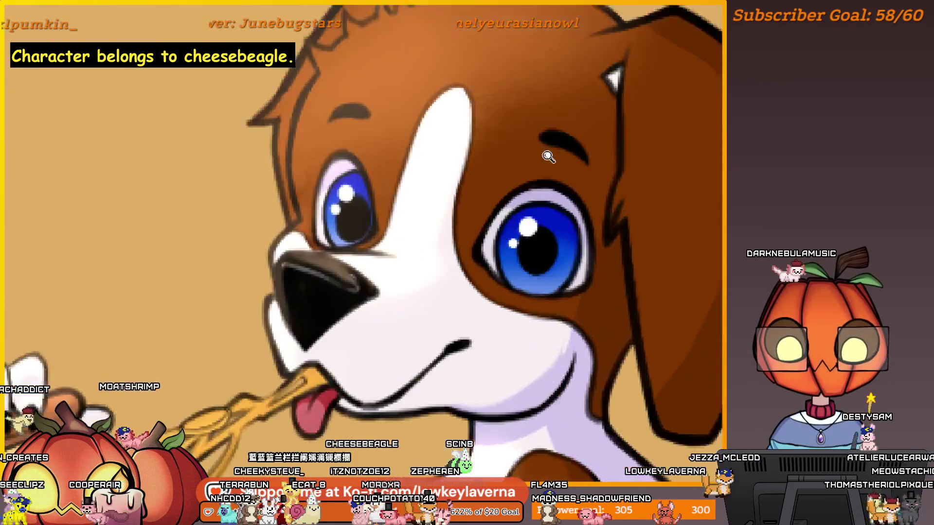
Zoom into the muzzle and paint a faint pink blush across the snout
scroll(558, 309, up, 5)
drag(600, 328, 600, 345)
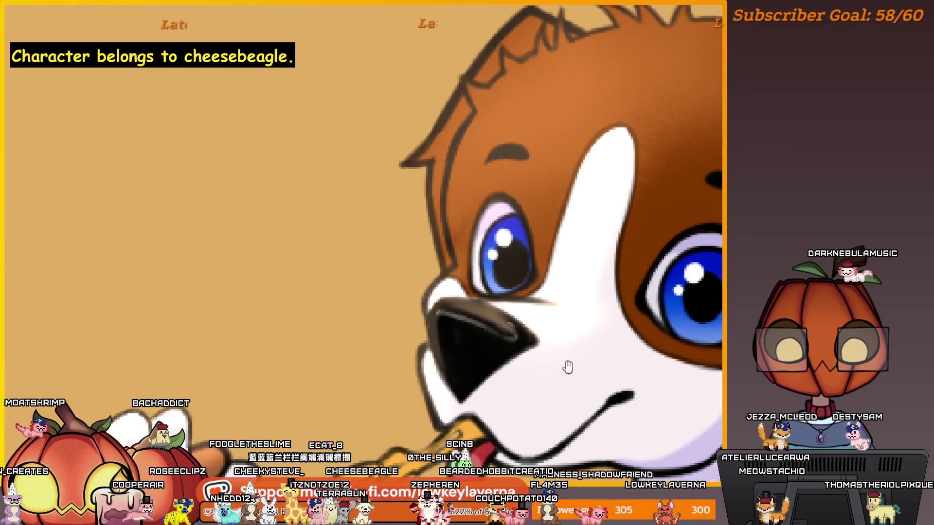
scroll(565, 369, up, 4)
mouse_move(496, 328)
mouse_down()
mouse_move(571, 362)
mouse_move(500, 317)
mouse_up()
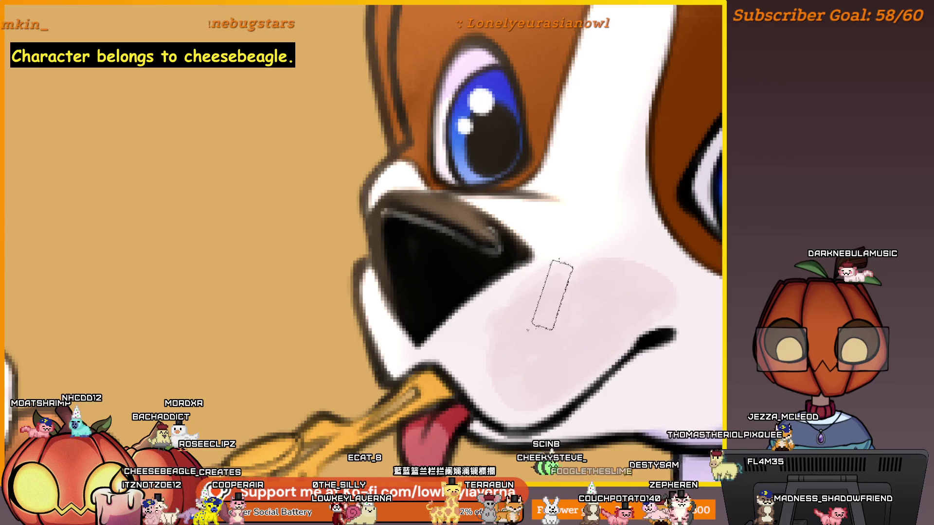
scroll(590, 307, down, 5)
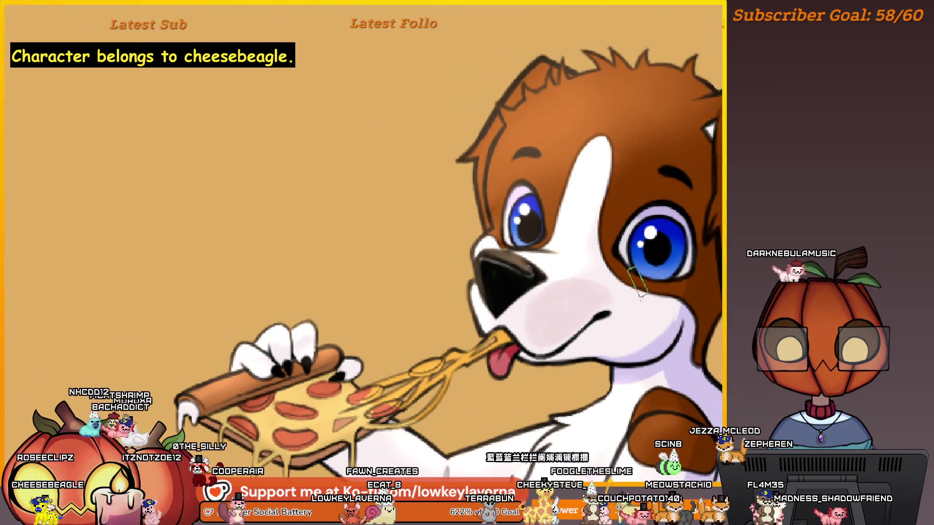
Mirror the face to check the blush, flip it back, and centre the mouth and pizza close up
key(m)
scroll(339, 141, up, 3)
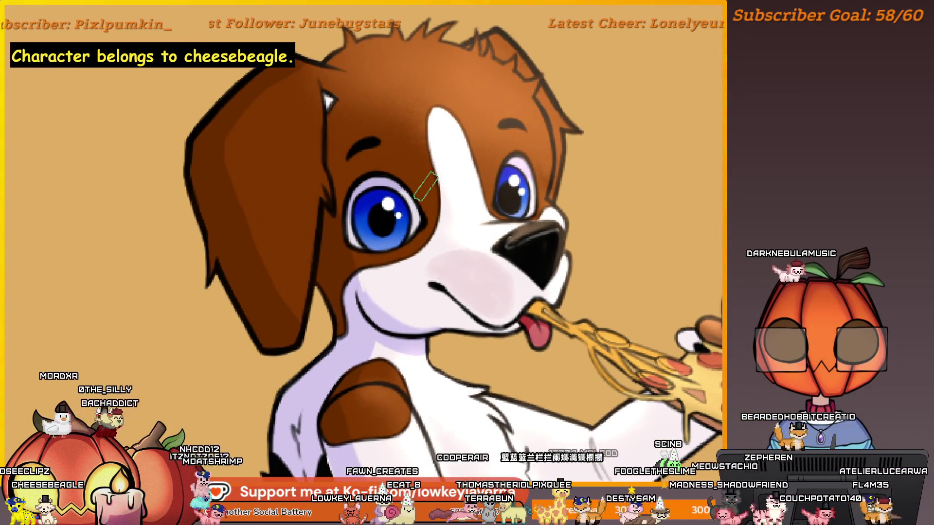
scroll(423, 279, right, 3)
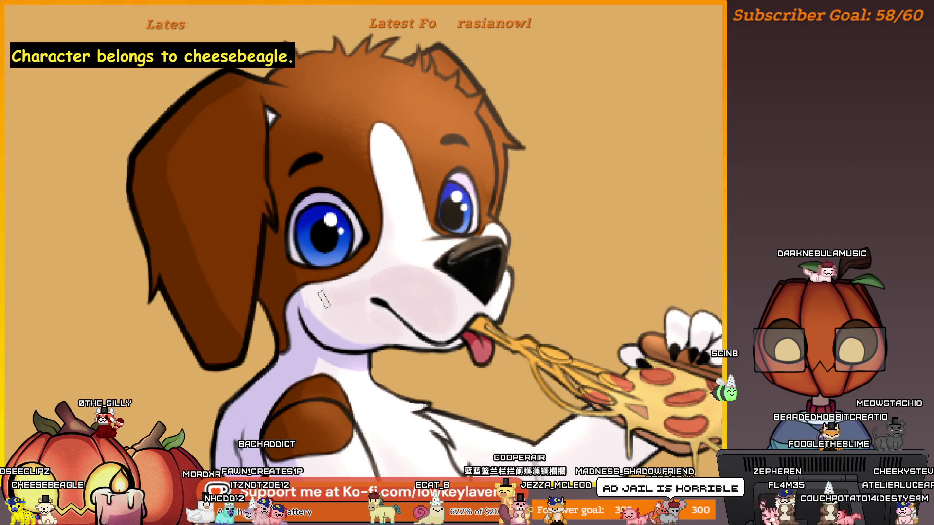
scroll(362, 296, up, 2)
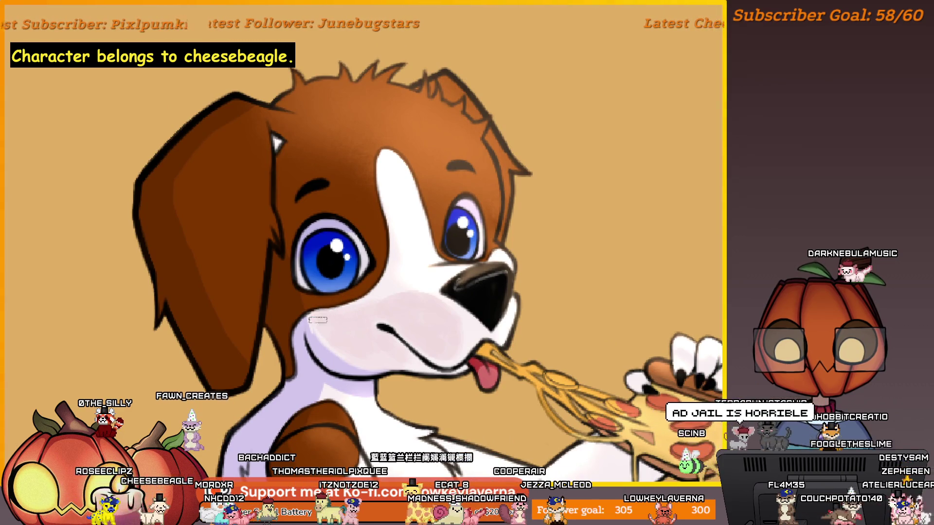
scroll(340, 335, down, 2)
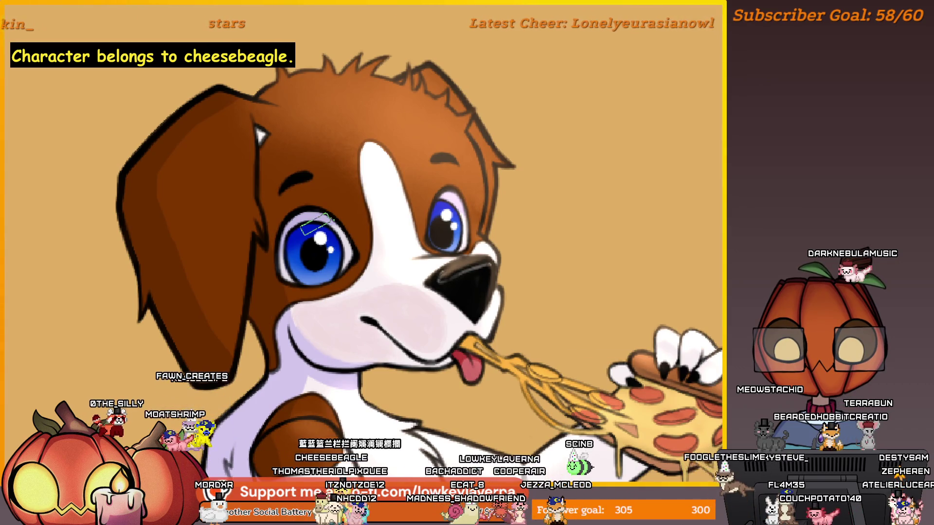
key(m)
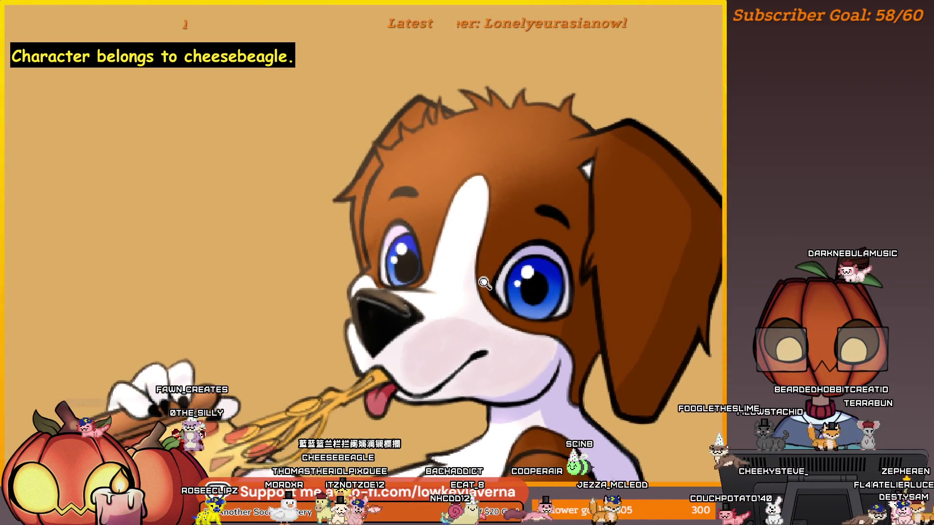
drag(484, 283, 511, 302)
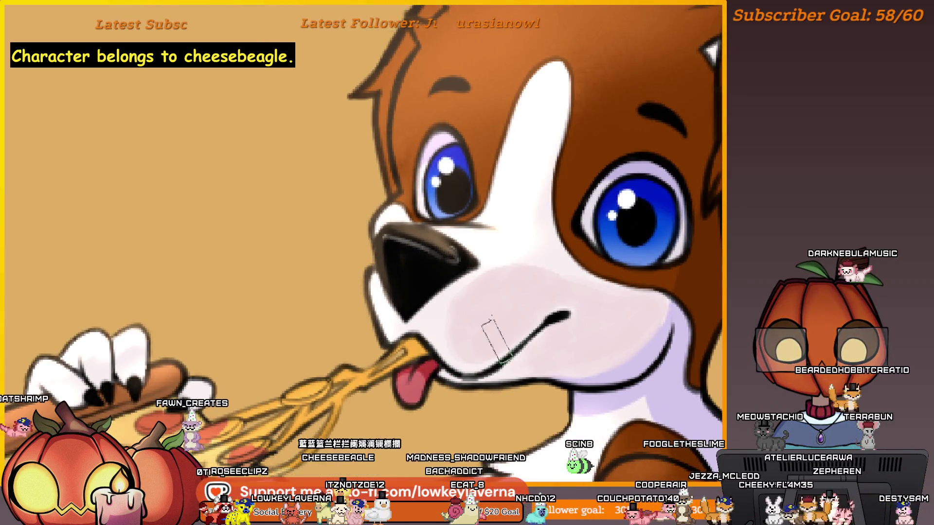
drag(565, 329, 587, 321)
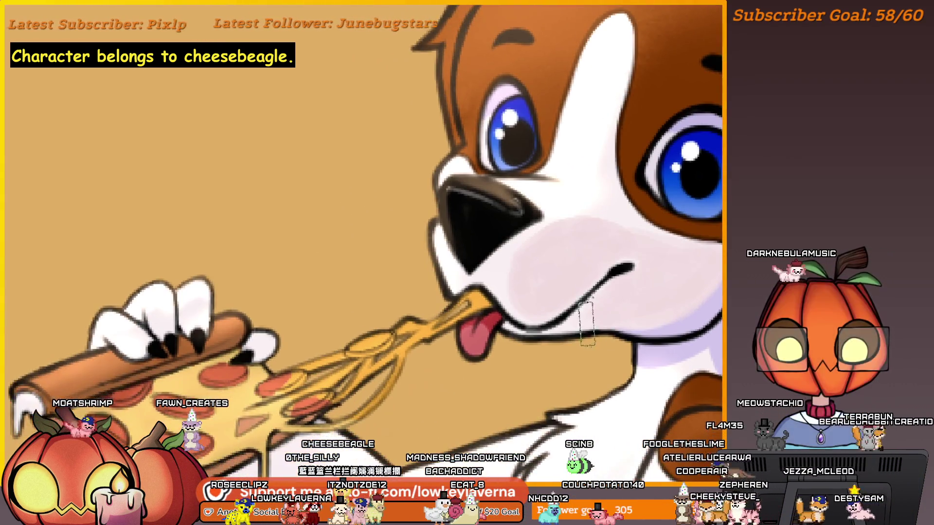
drag(650, 290, 643, 312)
drag(523, 352, 524, 326)
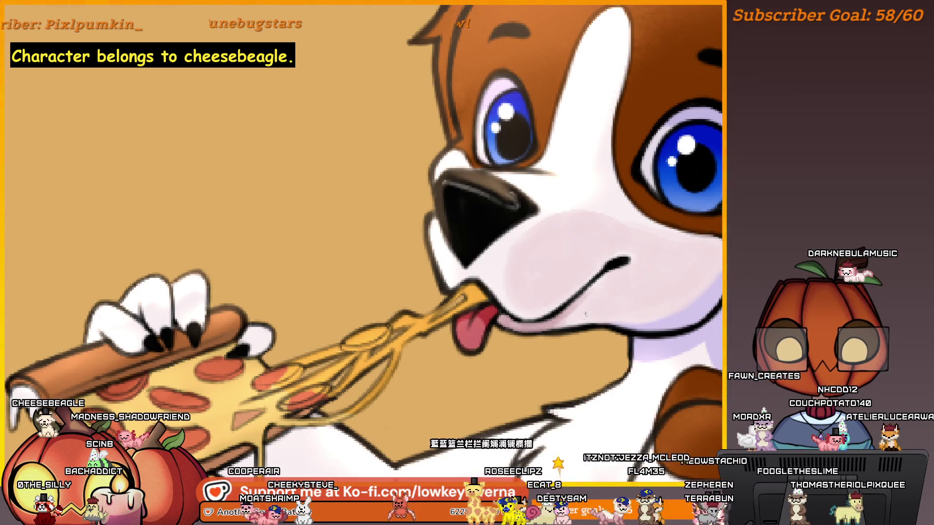
scroll(574, 292, down, 5)
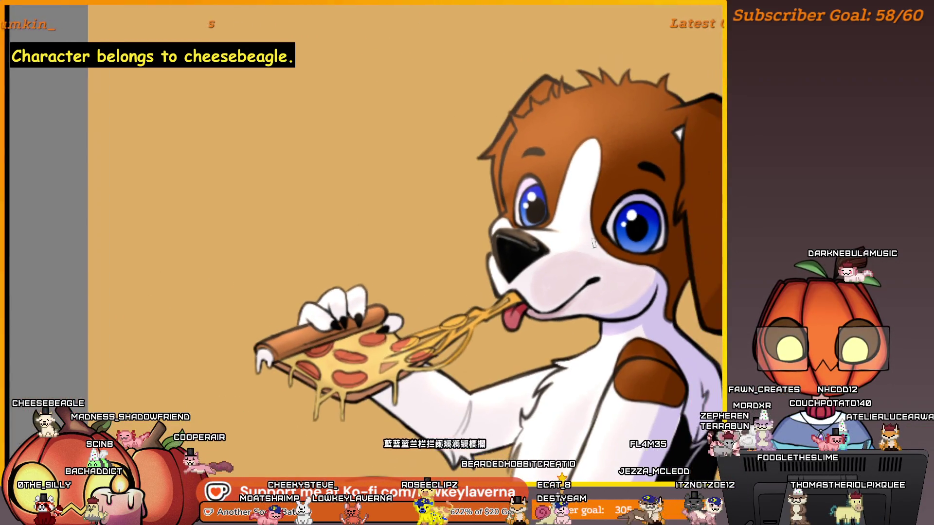